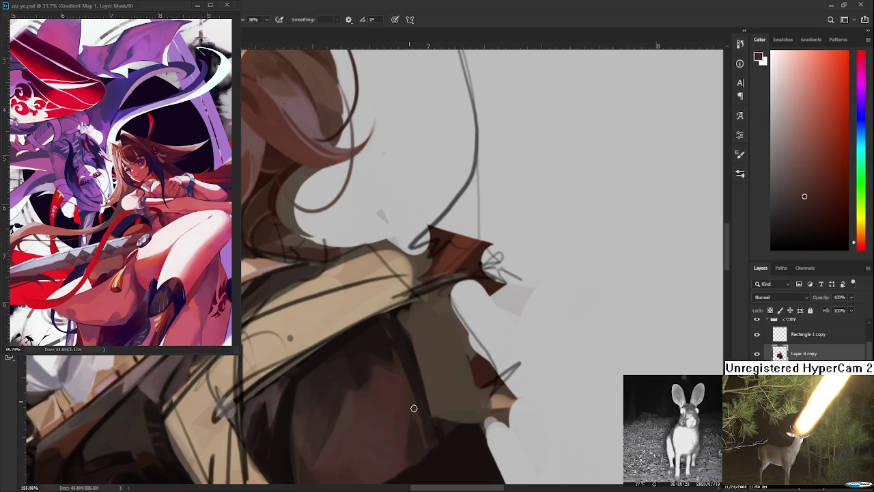
- Rotate the canvas slightly and sample dark browns from the lower vest panel
scroll(416, 401, "down", 2)
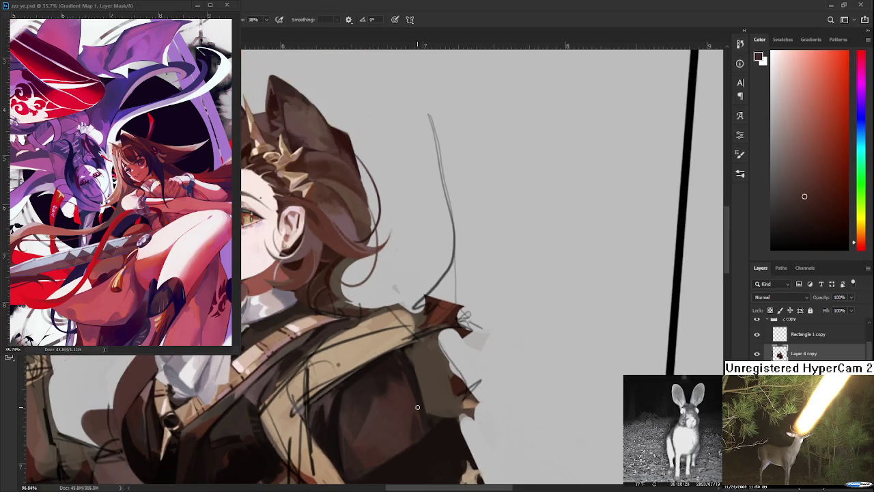
scroll(417, 403, "down", 2)
scroll(418, 403, "down", 2)
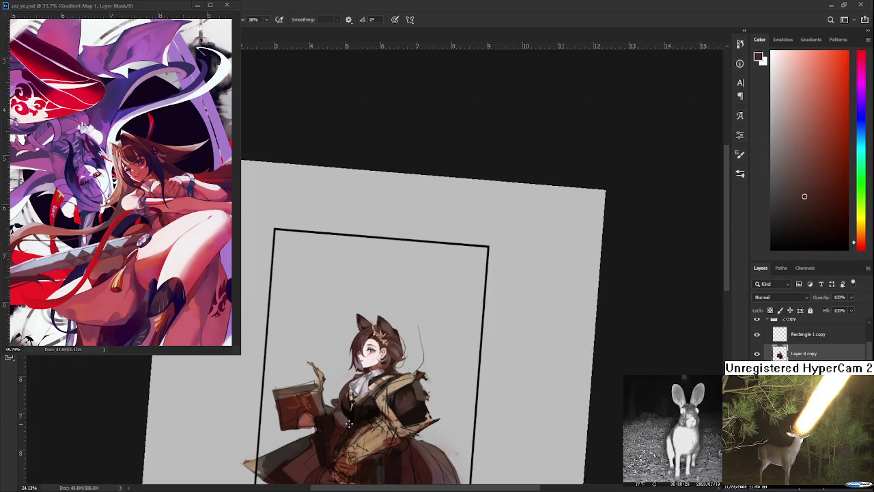
scroll(350, 410, "up", 2)
scroll(399, 410, "up", 2)
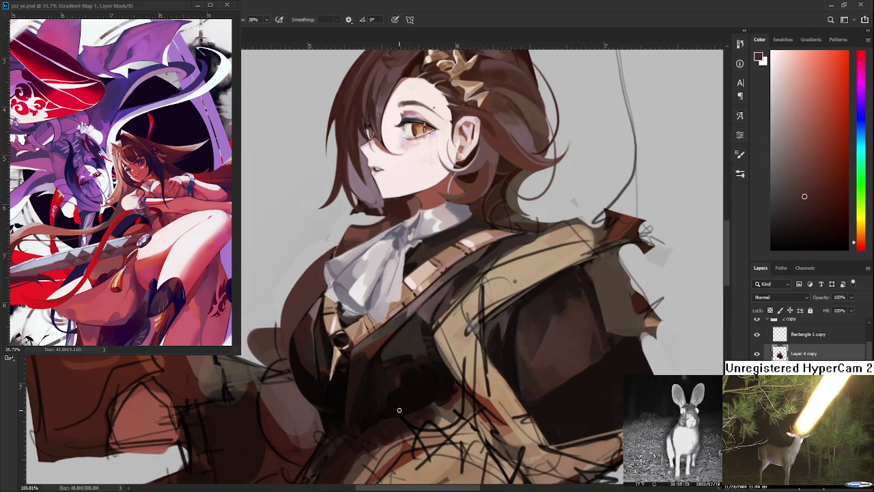
left_click_drag(399, 409, 369, 403)
left_click(362, 407, "alt")
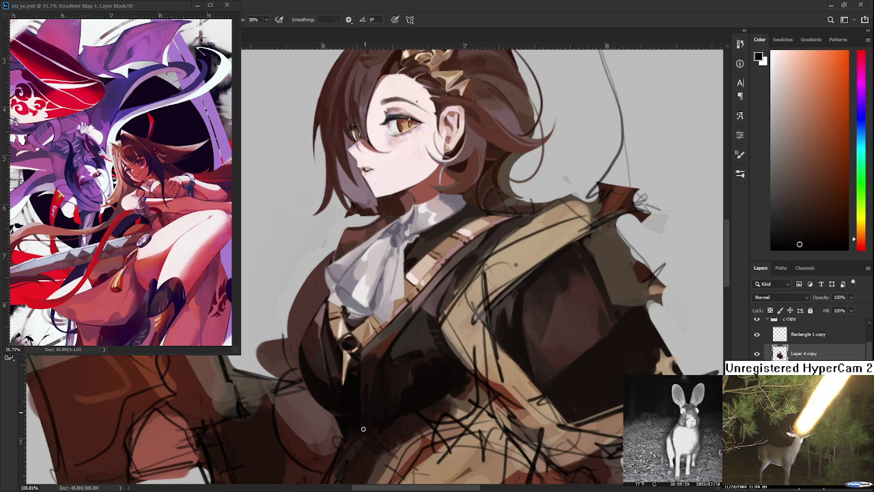
left_click(368, 389, "alt")
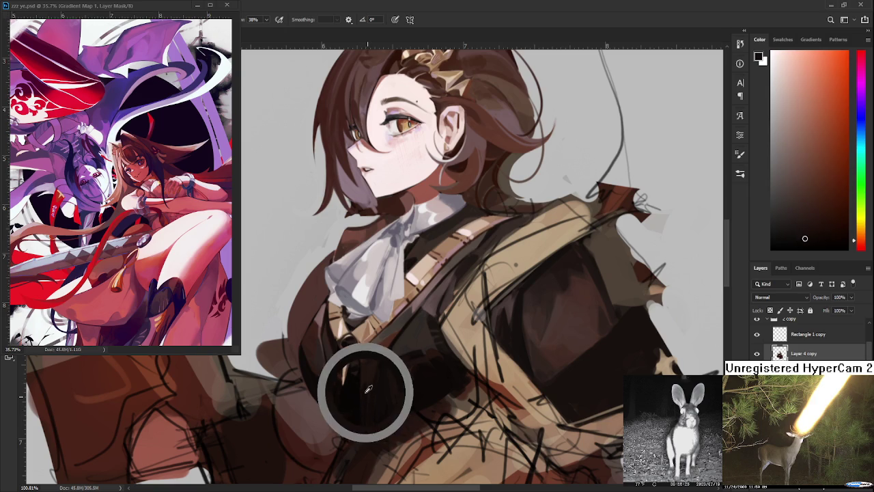
left_click(372, 374, "alt")
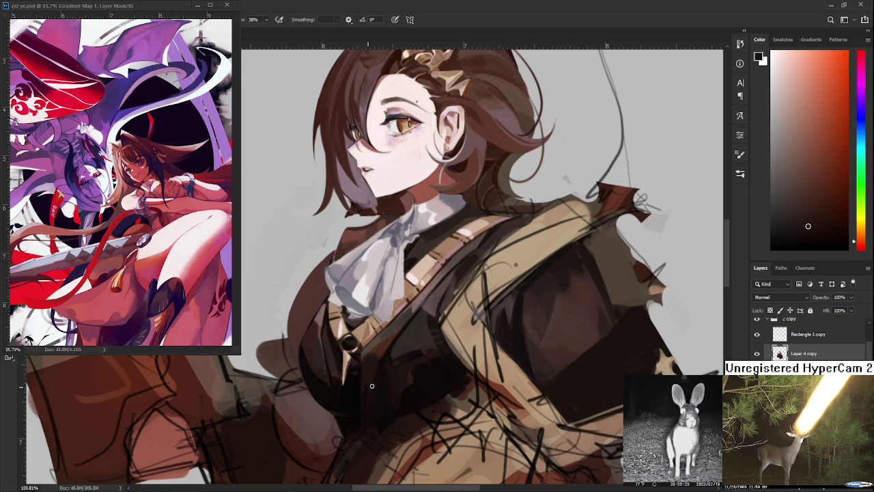
- Paint over the dark vest panel with browns resampled near its edge
scroll(546, 366, "down", 3)
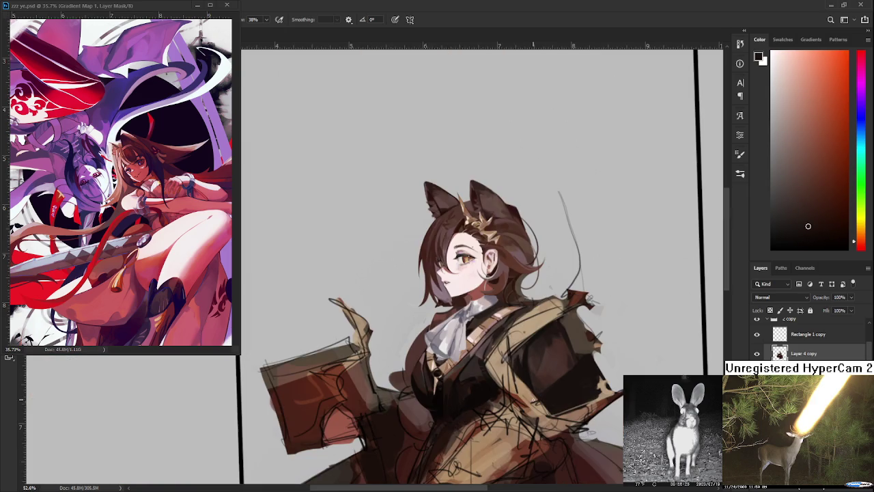
scroll(457, 371, "up", 1)
scroll(457, 371, "up", 1)
scroll(457, 371, "up", 2)
scroll(458, 370, "up", 1)
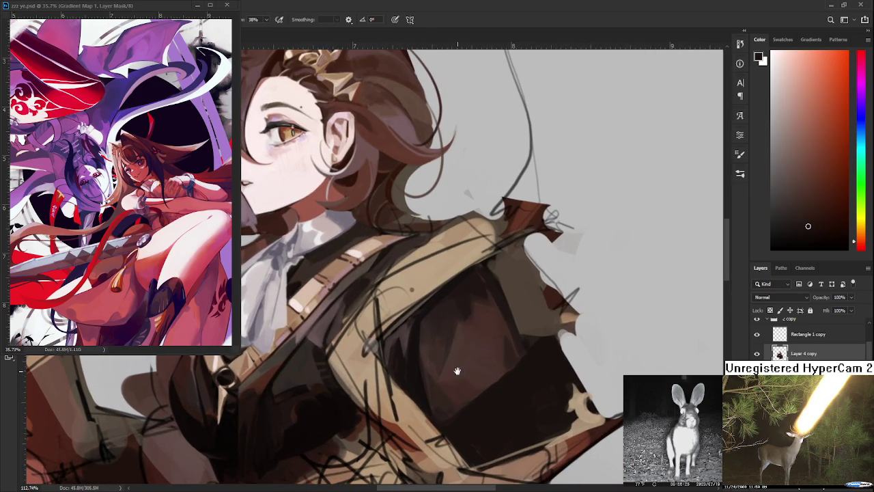
left_click(437, 354, "alt")
left_click(439, 365, "alt")
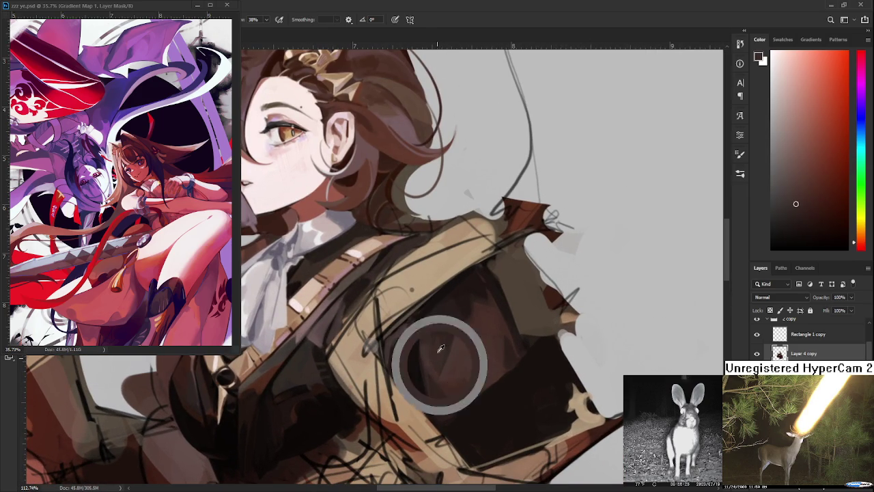
left_click(450, 342, "alt")
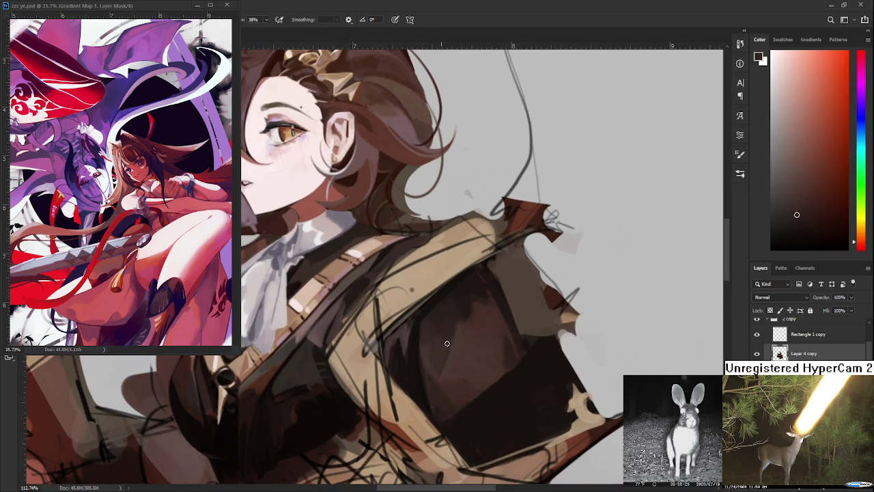
left_click(443, 345, "alt")
left_click(456, 347, "alt")
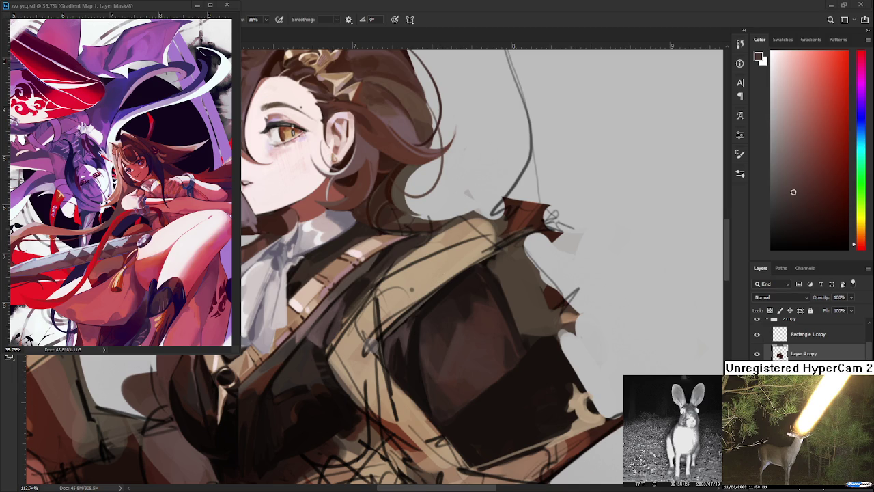
left_click(451, 348, "alt")
- Lasso a patch of the dark vest, then deselect with Ctrl+D
key("l")
left_click_drag(453, 344, 447, 364)
key("ctrl+d")
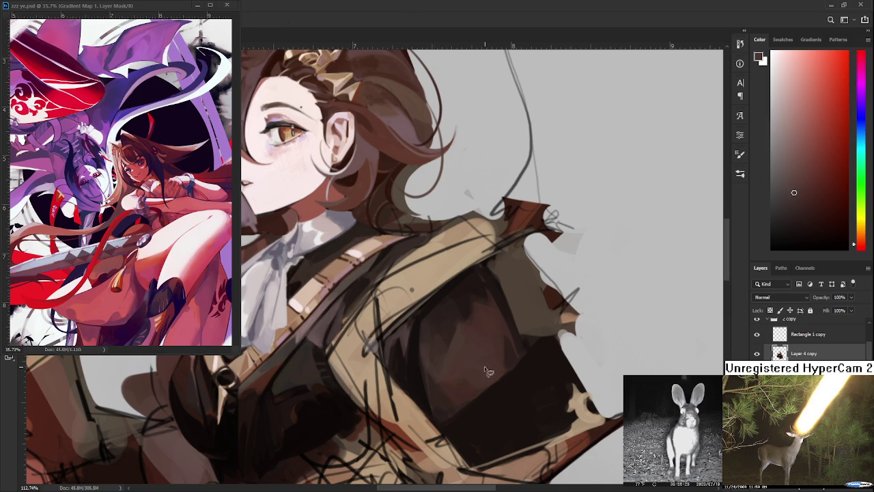
- Return to the Brush and sample a dark tone from the vest's right side
scroll(482, 351, "down", 4)
scroll(482, 351, "down", 2)
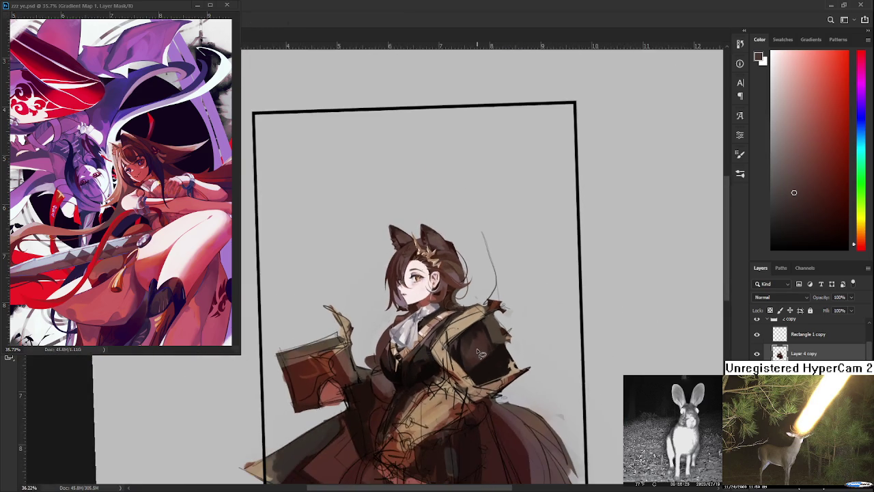
scroll(482, 352, "down", 2)
scroll(480, 353, "up", 2)
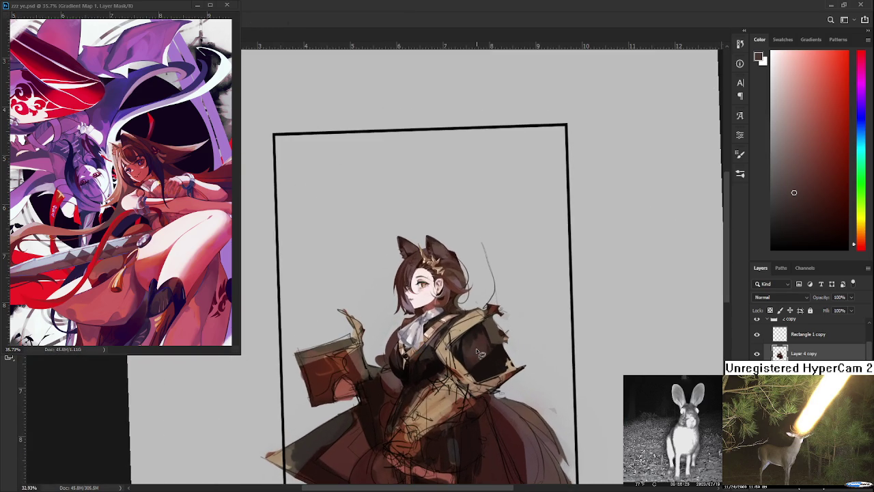
scroll(480, 353, "up", 2)
scroll(492, 353, "up", 2)
scroll(505, 353, "up", 3)
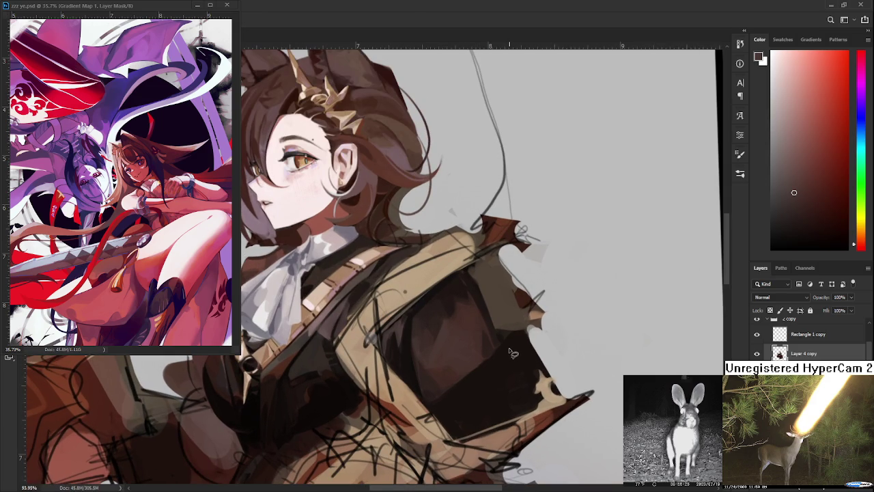
key("b")
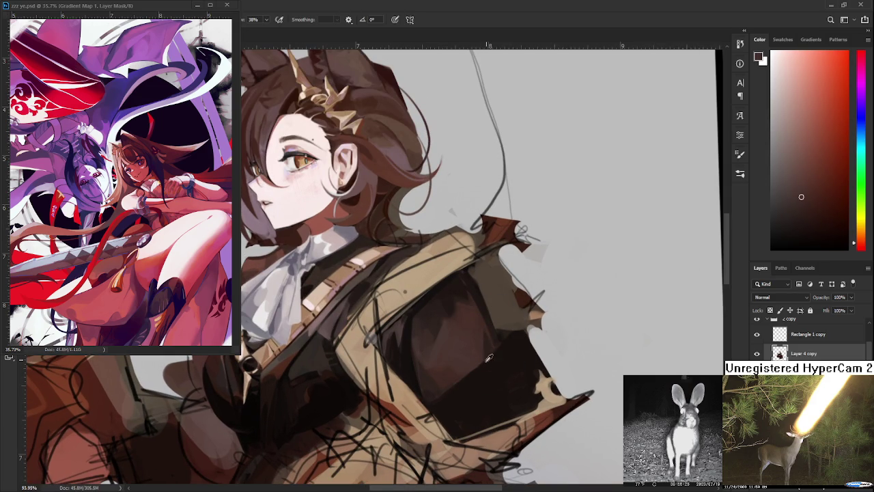
left_click(480, 332, "alt")
- Paint the vest's inner edge with deeper, more orange red-browns sampled from it
left_click(390, 343, "alt")
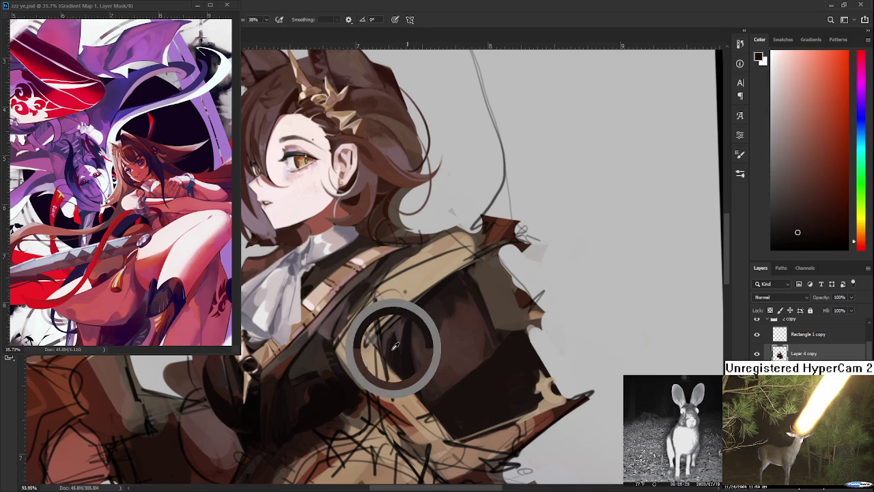
left_click(392, 335, "alt")
left_click(400, 327, "alt")
left_click(400, 331, "alt")
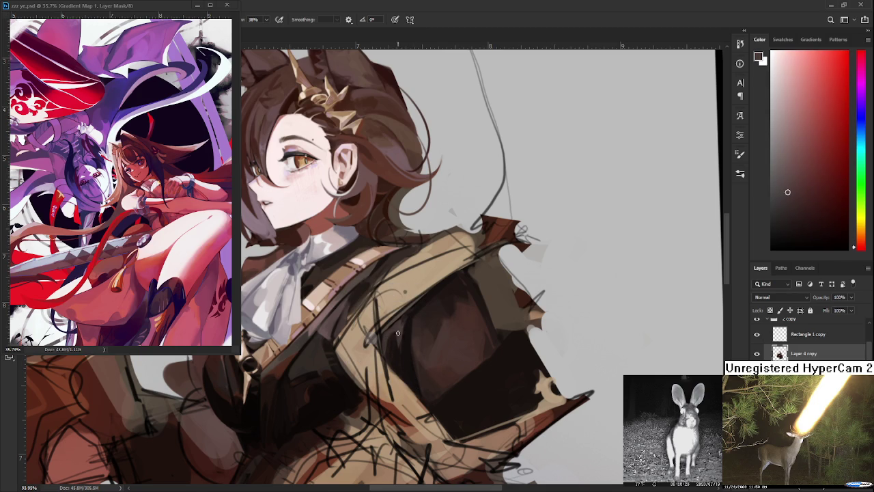
left_click(392, 330, "alt")
left_click(397, 331, "alt")
left_click(394, 343, "alt")
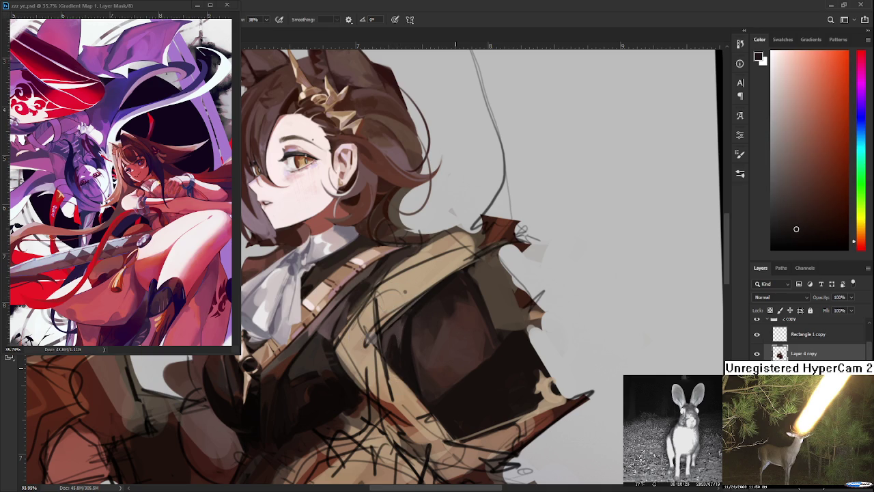
scroll(461, 365, "down", 3)
- Blend the vest under the tan strap using dark browns resampled from it
scroll(467, 358, "up", 1)
scroll(469, 356, "up", 3)
scroll(472, 341, "up", 2)
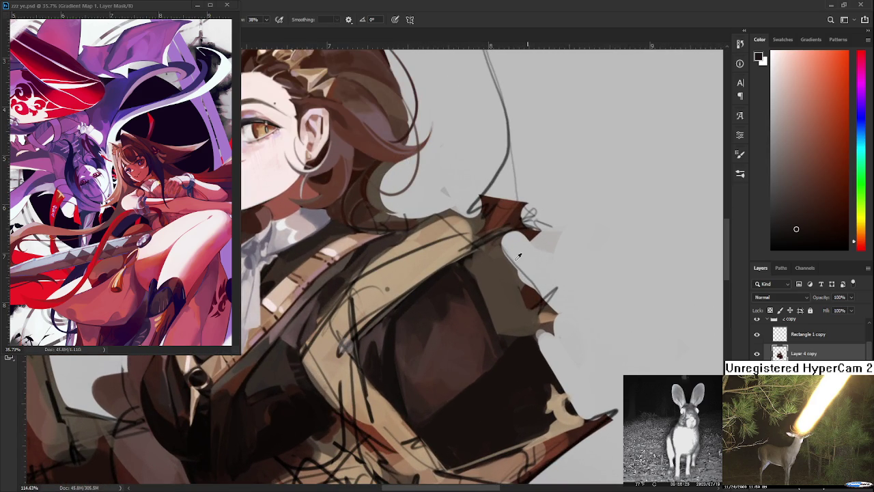
left_click(441, 295, "alt")
left_click(469, 309, "alt")
left_click(469, 335, "alt")
left_click(468, 312, "alt")
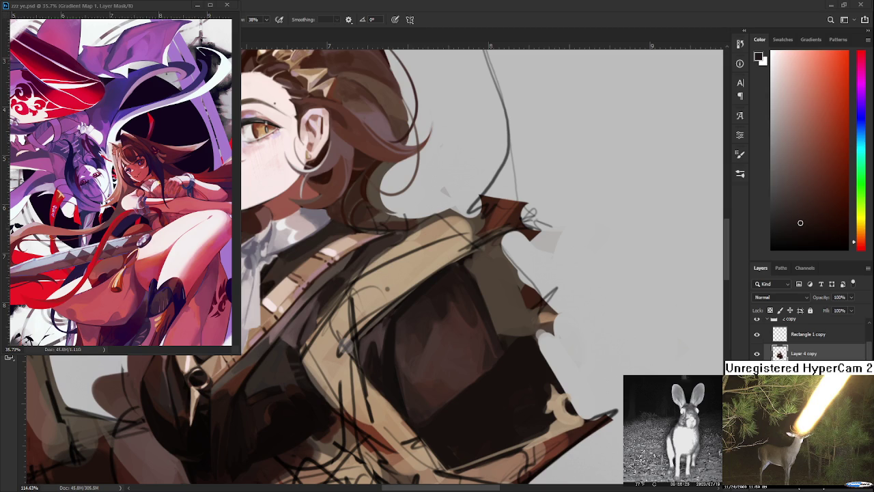
scroll(439, 433, "down", 4)
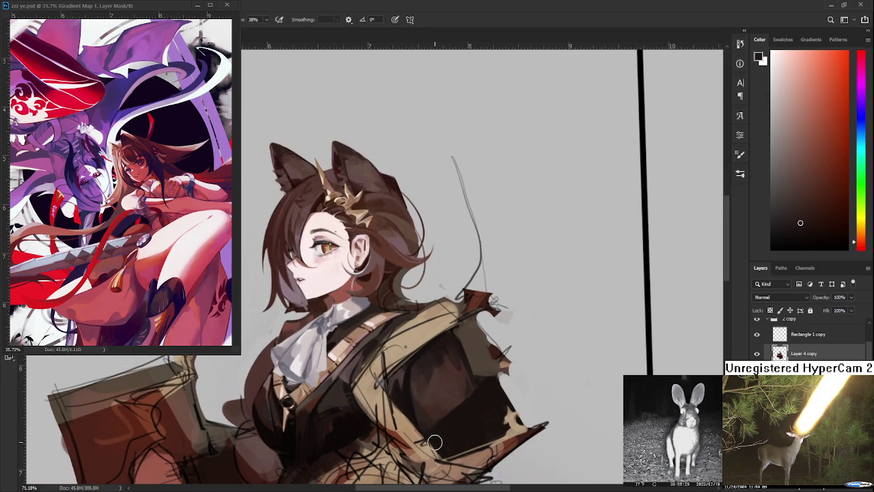
- Paint lighter mid-brown shading up the vest's middle at 38% brush opacity
scroll(446, 417, "up", 2)
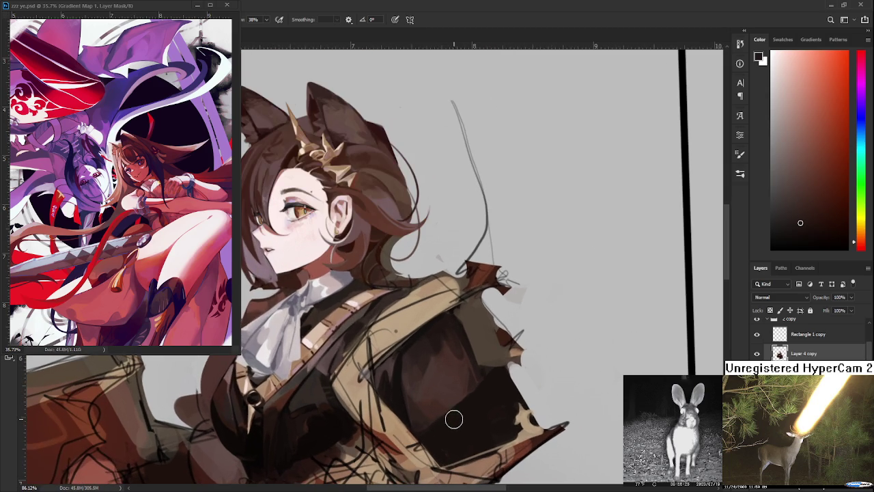
scroll(457, 385, "up", 1)
scroll(457, 386, "up", 1)
scroll(382, 403, "up", 1)
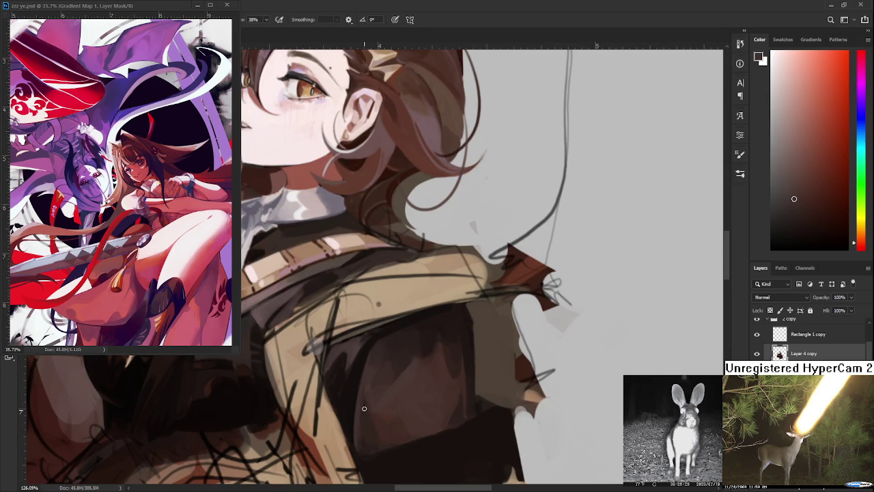
left_click(362, 443, "alt")
left_click(365, 428, "alt")
mouse_move(367, 424)
left_mouse_down()
mouse_move(366, 402)
mouse_move(362, 411)
left_mouse_up()
left_click(364, 351, "alt")
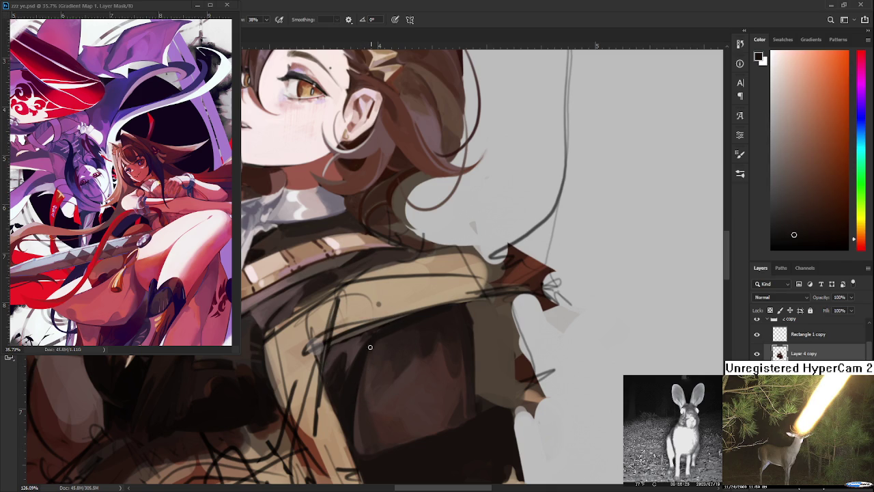
left_click(363, 380, "alt")
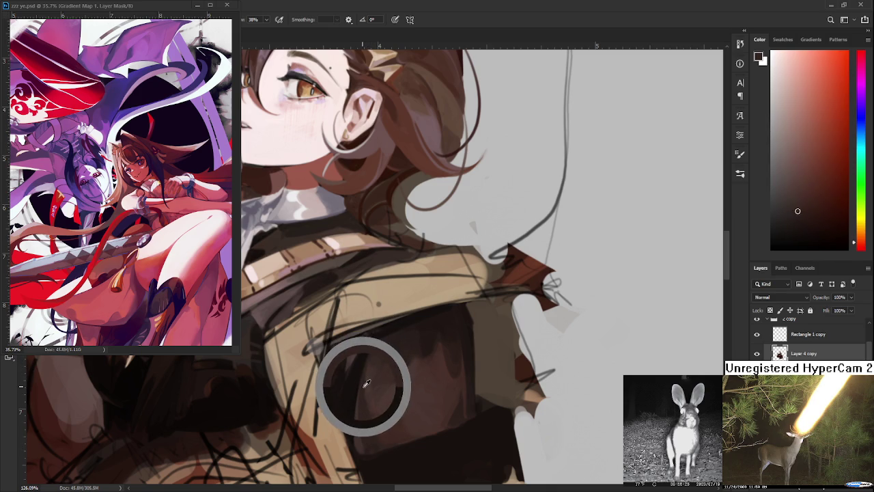
left_click(366, 393, "alt")
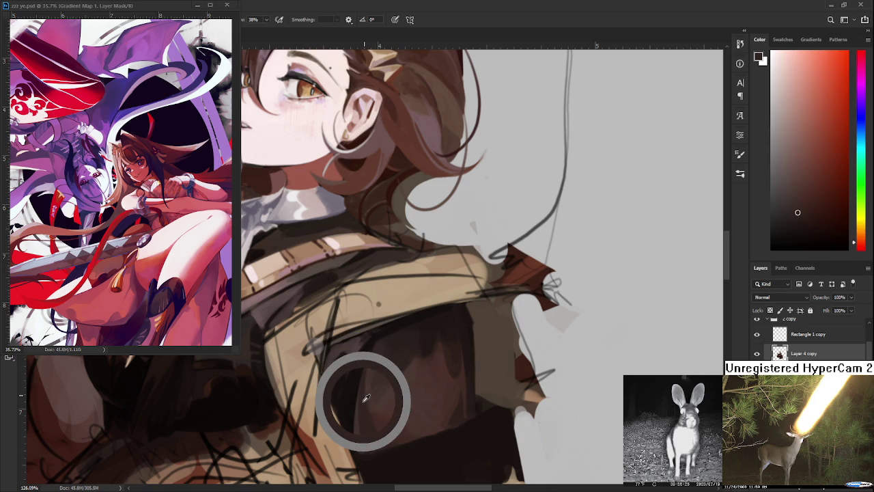
mouse_move(366, 405)
left_mouse_down()
mouse_move(364, 388)
mouse_move(360, 409)
left_mouse_up()
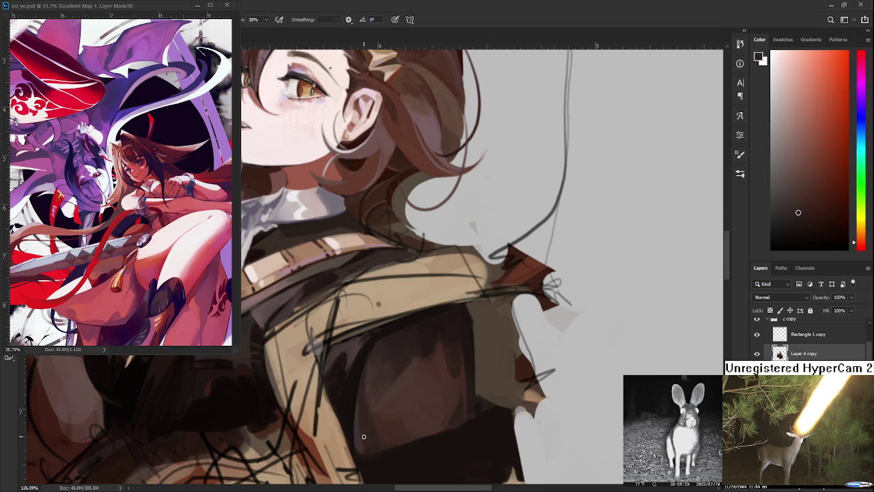
- Resample vest browns and keep softening the highlights under the strap
left_click(366, 427, "alt")
left_click_drag(366, 426, 369, 426)
left_click(361, 370, "alt")
left_click(369, 385, "alt")
left_click(365, 405, "alt")
left_click(367, 375, "alt")
scroll(440, 346, "down", 5)
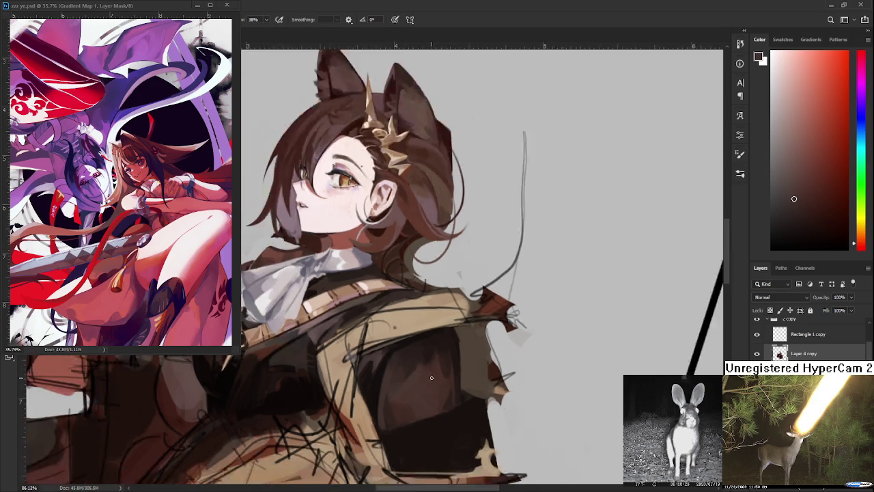
- Zoom into the chest, pan the dark vest panel into view, and sample it
scroll(437, 369, "down", 3)
scroll(426, 396, "up", 3)
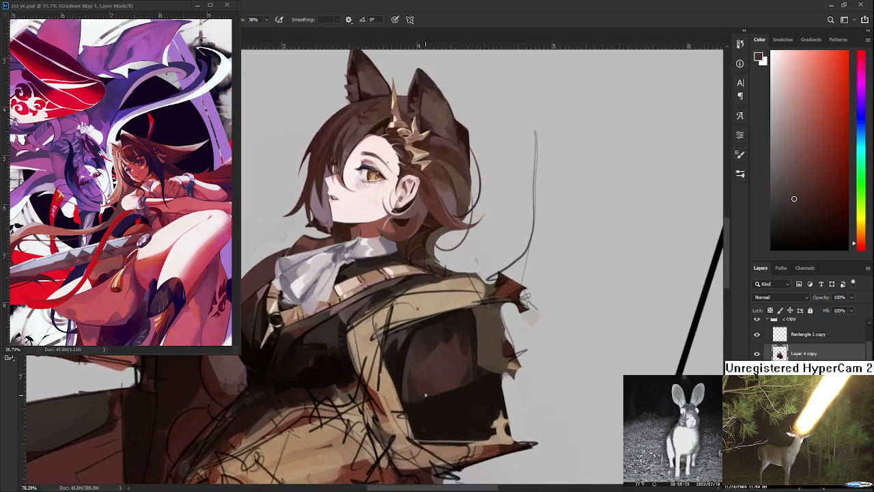
scroll(427, 393, "up", 3)
scroll(426, 386, "up", 2)
left_click(425, 384, "alt")
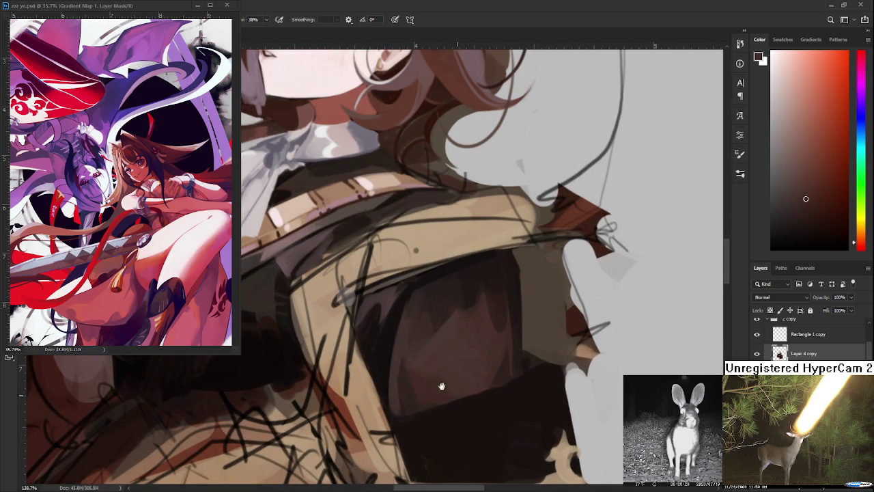
left_click_drag(441, 387, 423, 374)
left_click(454, 374, "alt")
left_click(427, 384, "alt")
- Sample darker browns across the vest's shadowed front, ending on a deep brown
left_click(456, 371, "alt")
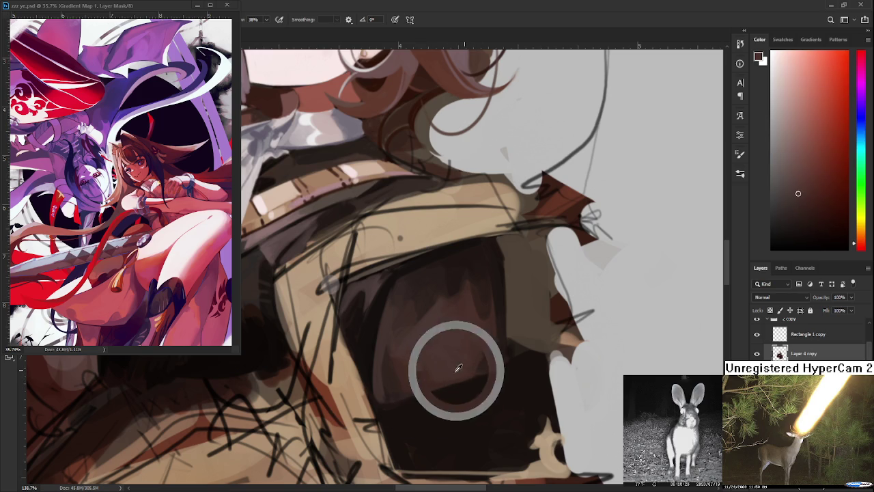
left_click(463, 386, "alt")
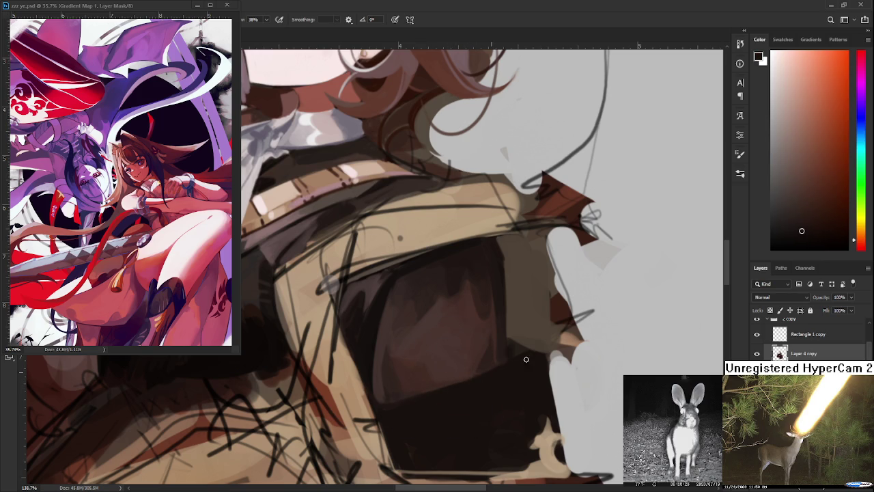
left_click(412, 403, "alt")
left_click(405, 400, "alt")
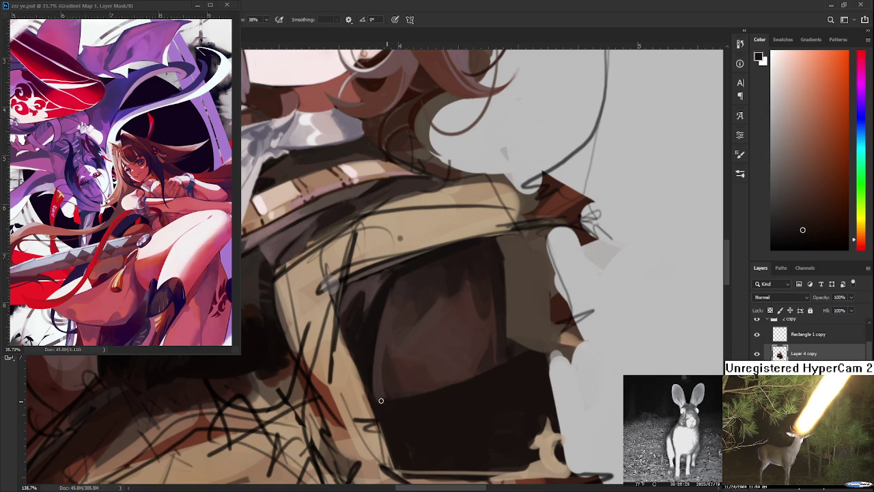
left_click(463, 382, "alt")
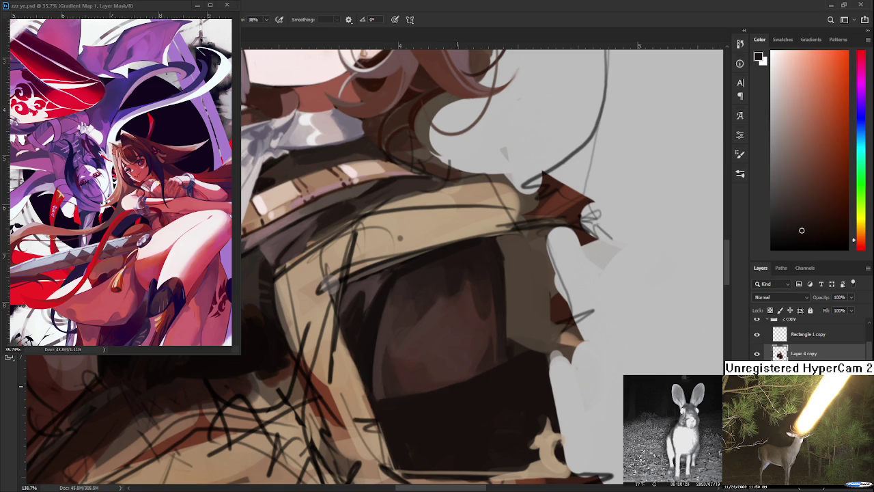
left_click(476, 382, "alt")
- Alt-drag across the vest to sample redder and darker browns
scroll(452, 328, "down", 5)
scroll(452, 328, "up", 3)
scroll(452, 328, "up", 1)
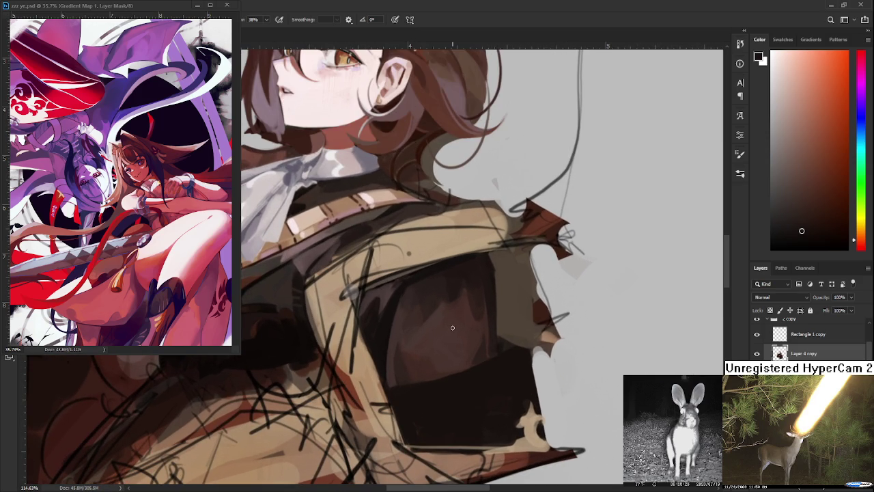
mouse_move(415, 365)
left_mouse_down()
mouse_move(402, 375)
mouse_move(383, 359)
left_mouse_up()
left_click(390, 373, "alt")
mouse_move(390, 361)
left_mouse_down()
mouse_move(410, 332)
mouse_move(390, 312)
mouse_move(395, 342)
mouse_move(383, 334)
left_mouse_up()
left_click(390, 346)
mouse_move(387, 343)
left_mouse_down()
mouse_move(388, 355)
mouse_move(386, 340)
left_mouse_up()
left_click(385, 335)
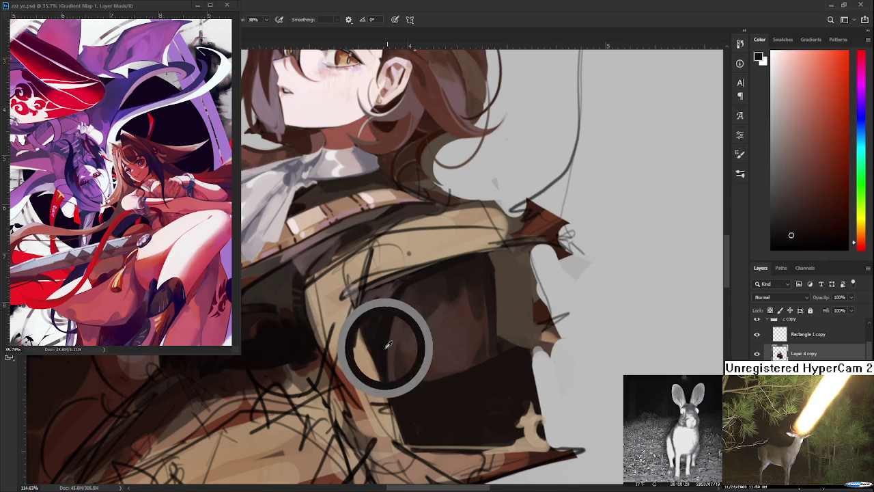
- Compare lighter and darker vest browns, ending on one near the lower edge
left_click_drag(385, 335, 392, 350)
left_click(398, 388)
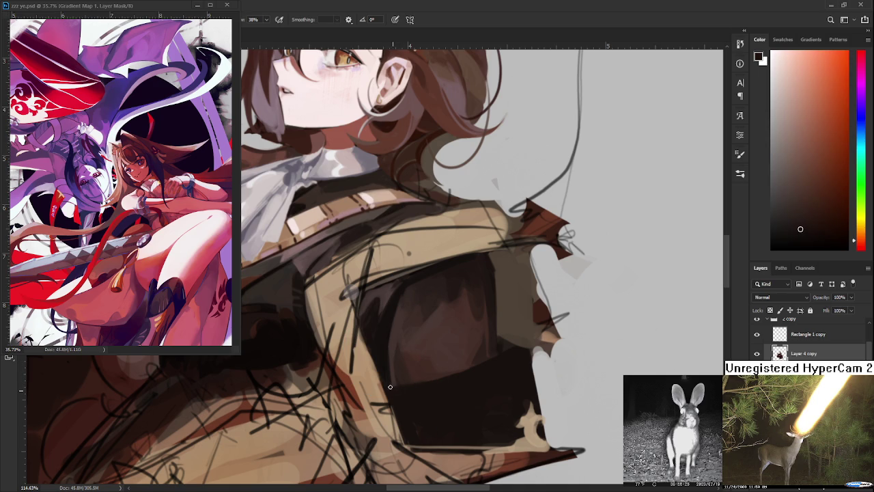
left_click_drag(396, 379, 389, 383)
left_click(404, 379)
left_click(401, 378)
left_click_drag(392, 366, 391, 364)
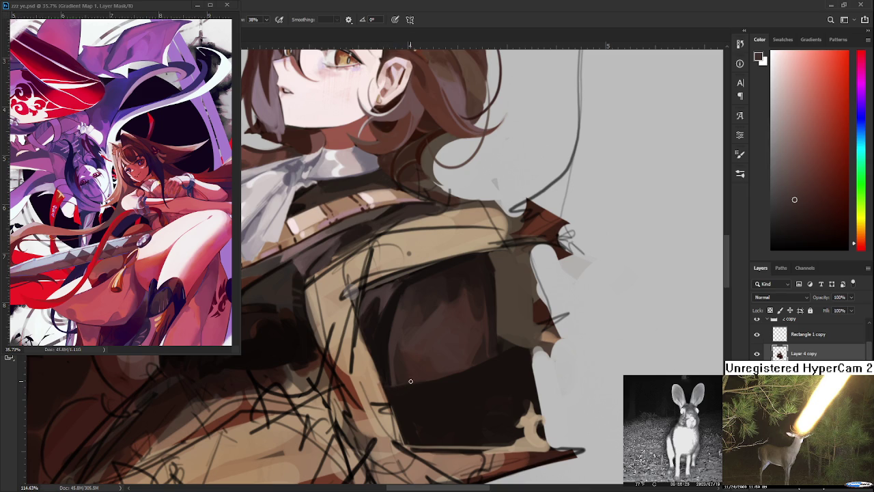
scroll(440, 346, "down", 3)
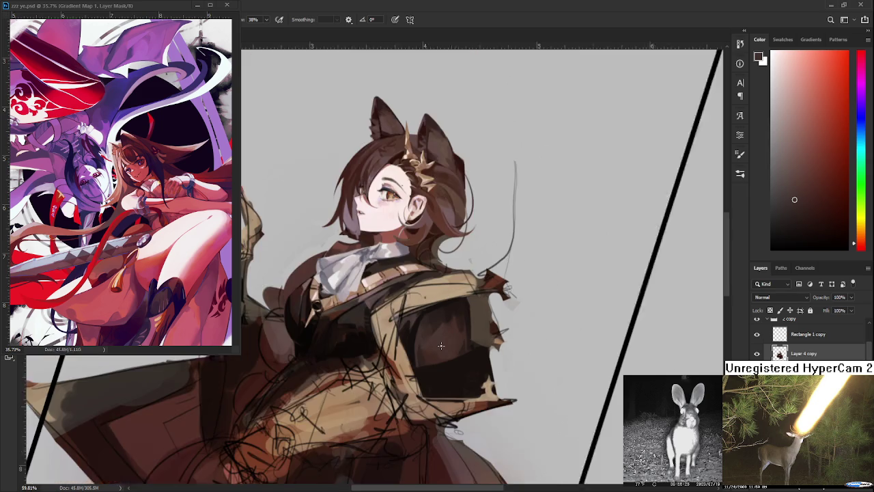
- Zoom out and back in, then sample red-orange and darker browns from the vest
scroll(440, 346, "down", 1)
scroll(441, 346, "down", 2)
scroll(437, 345, "up", 3)
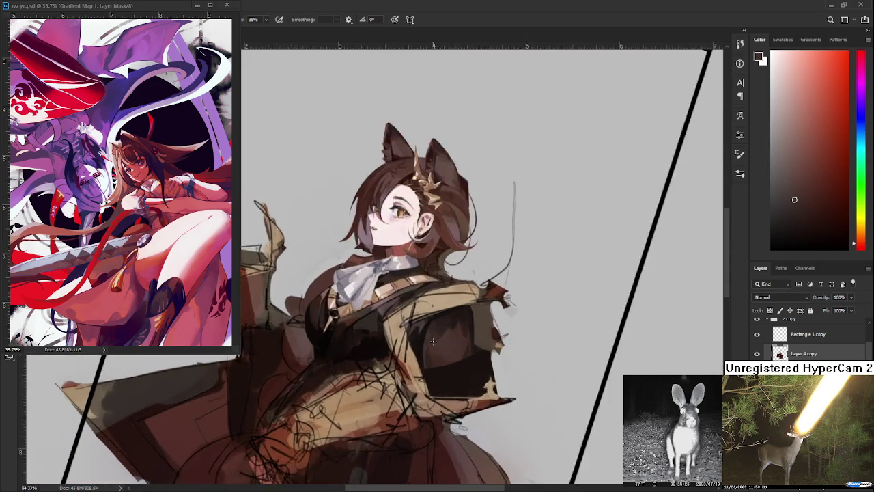
scroll(423, 334, "up", 3)
left_click(384, 316, "alt")
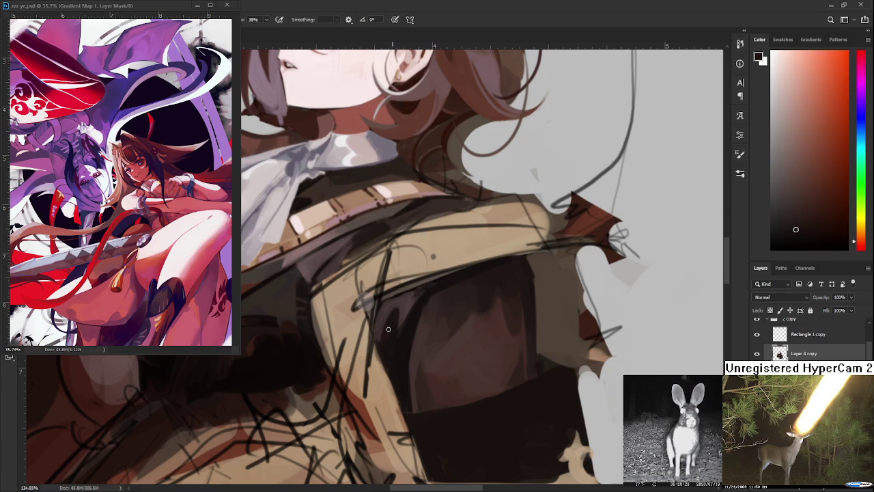
left_click(402, 312, "alt")
left_click(398, 308, "alt")
left_click(396, 312, "alt")
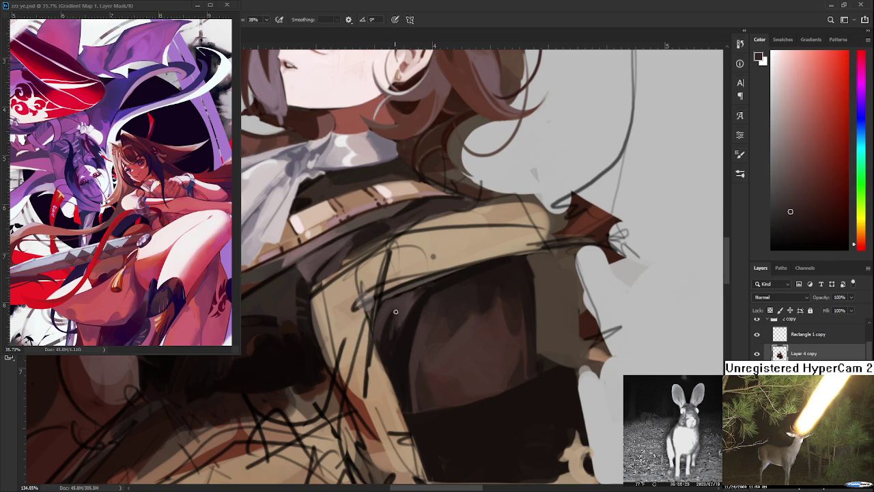
left_click(388, 345, "alt")
left_click(395, 328, "alt")
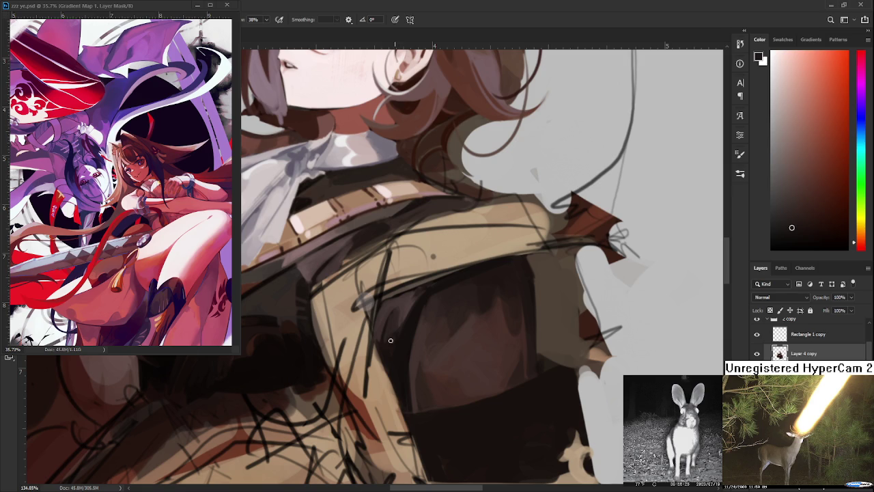
left_click(395, 333, "alt")
left_click(400, 334, "alt")
- Try lighter reddish tones and a darker brown, refining the sampled colour
left_click(403, 308, "alt")
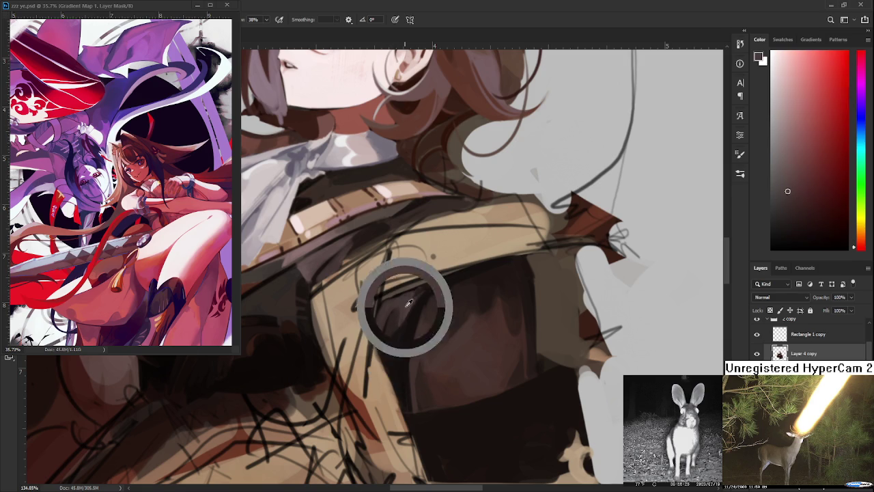
left_click(403, 305, "alt")
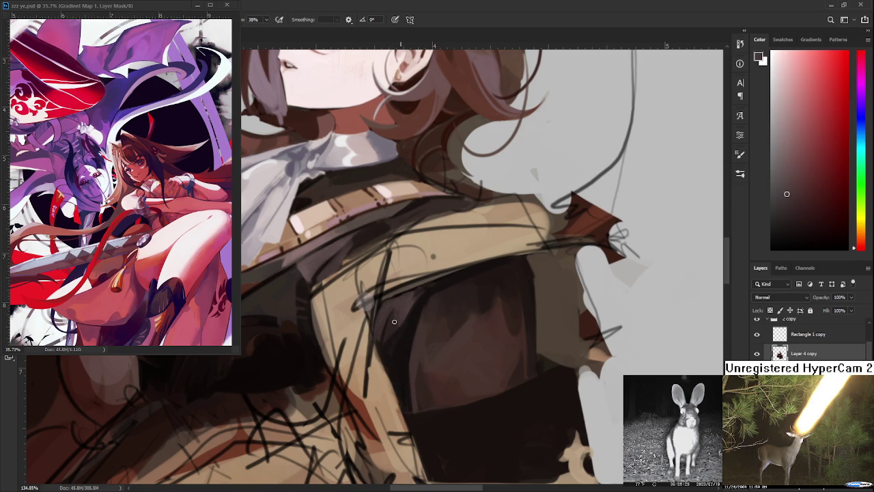
left_click(392, 318, "alt")
left_click(399, 310, "alt")
left_click(398, 305, "alt")
left_click(391, 322, "alt")
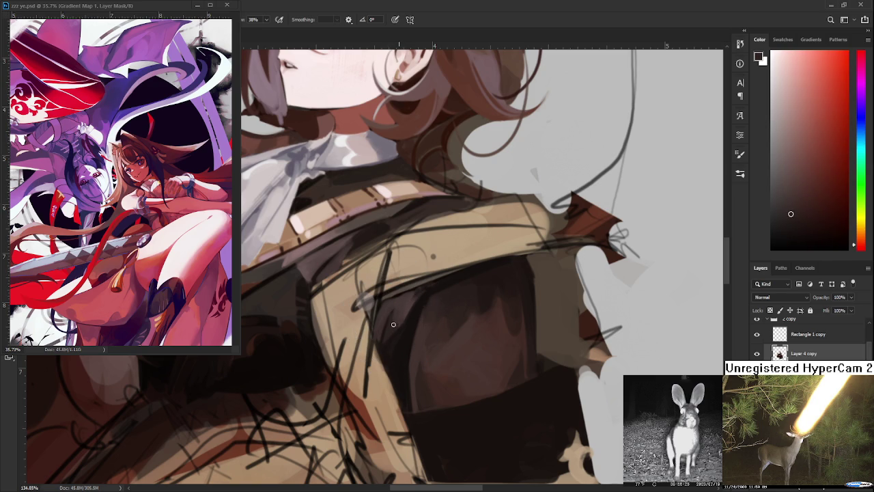
left_click(402, 310, "alt")
left_click(396, 318, "alt")
- Settle on a redder brown from the upper vest after testing a darker shade
left_click(400, 311, "alt")
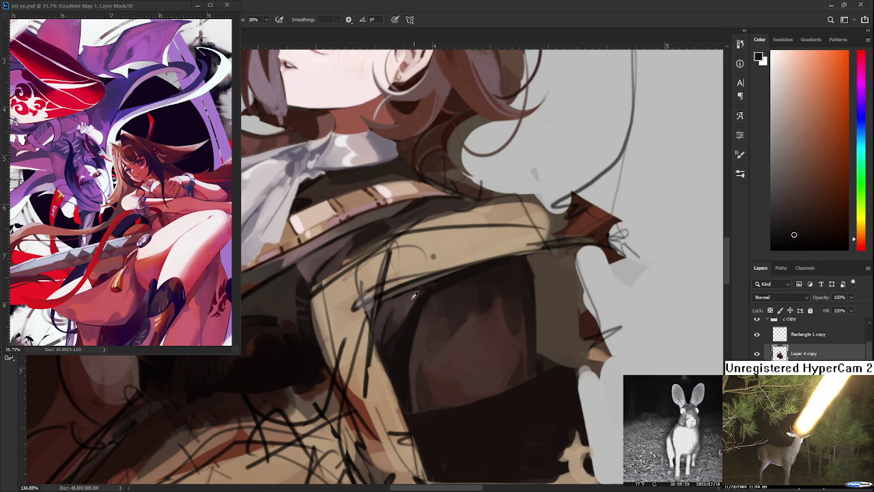
left_click(400, 301, "alt")
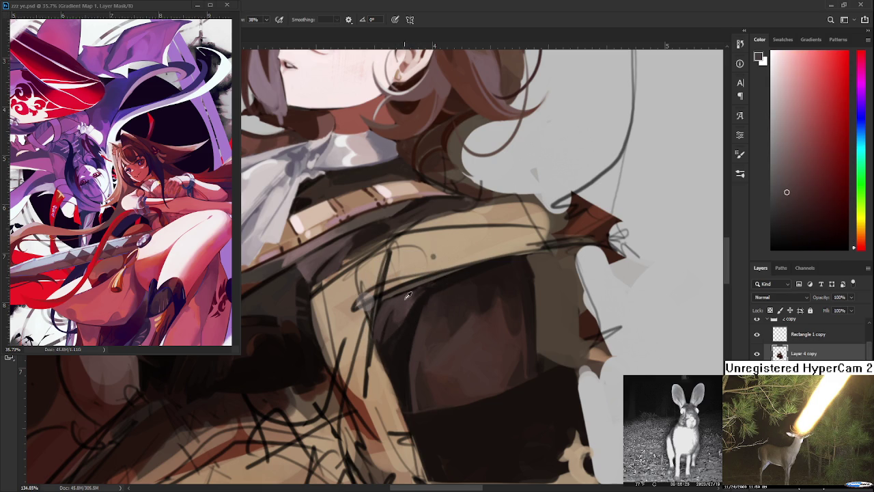
left_click(408, 294, "alt")
left_click(427, 286, "alt")
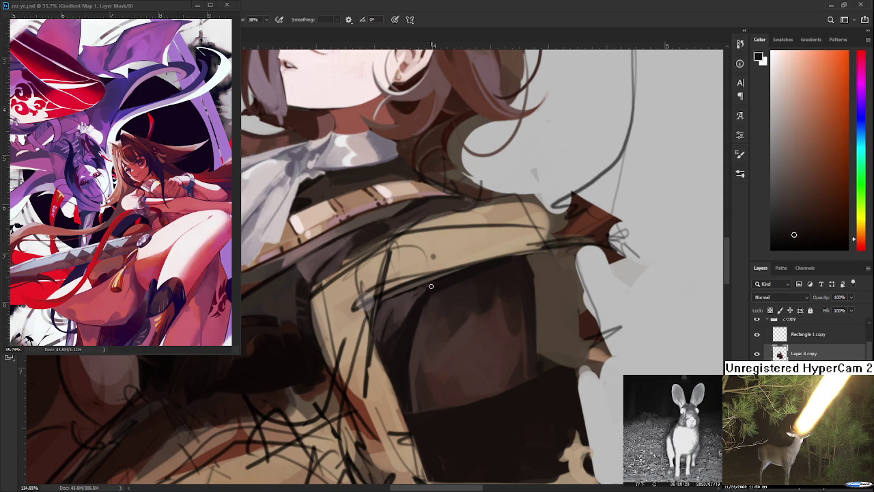
left_click(410, 297, "alt")
left_click(414, 295, "alt")
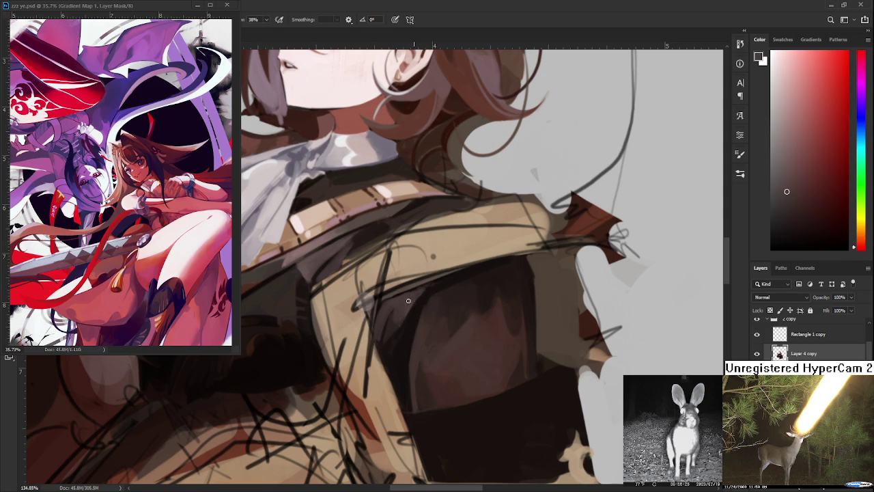
left_click(409, 298, "alt")
- Sample the vest's dark colour and stroke along the upper edge of its dark band
scroll(407, 302, "down", 1)
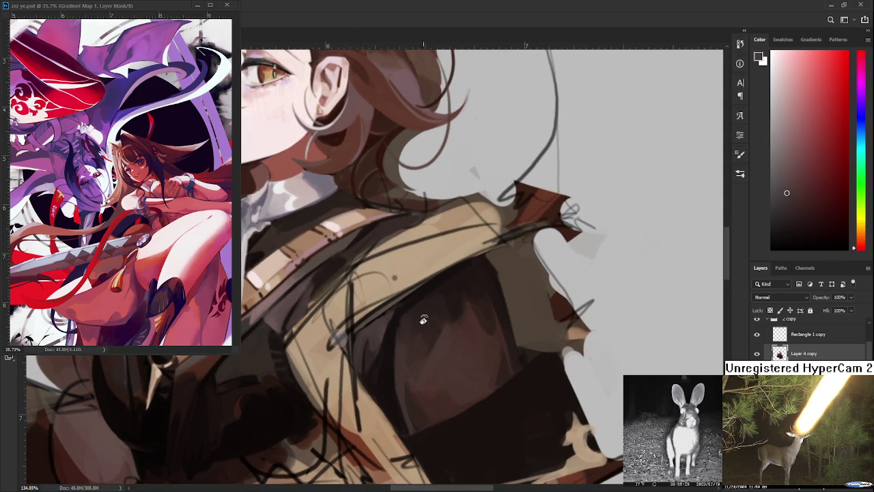
left_click(382, 314, "alt")
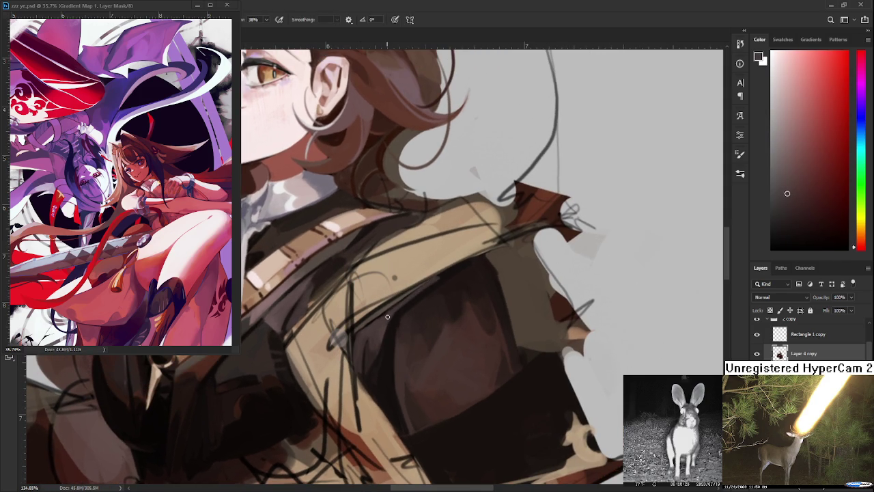
left_click_drag(451, 270, 417, 292)
- Sample orange-brown tones from the vest's dark band
left_click(422, 291, "alt")
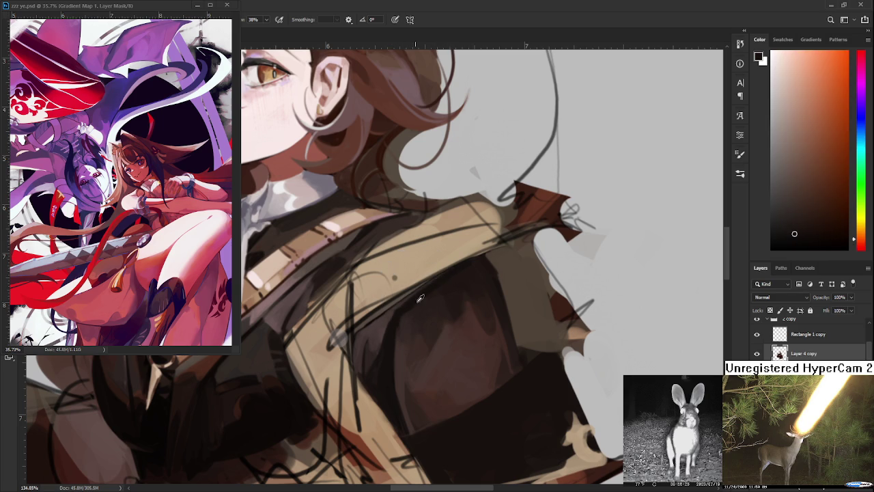
left_click(392, 310, "alt")
left_click(396, 316, "alt")
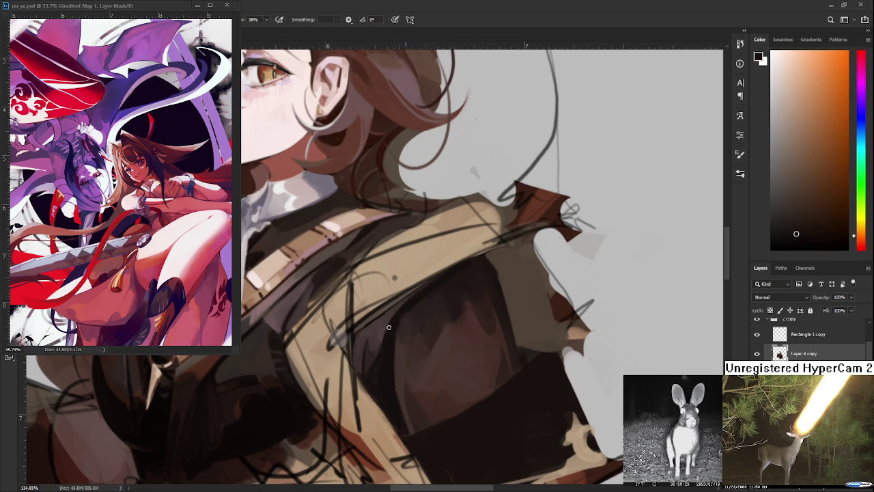
scroll(407, 330, "down", 3)
scroll(402, 330, "down", 2)
scroll(400, 330, "up", 3)
scroll(395, 331, "up", 2)
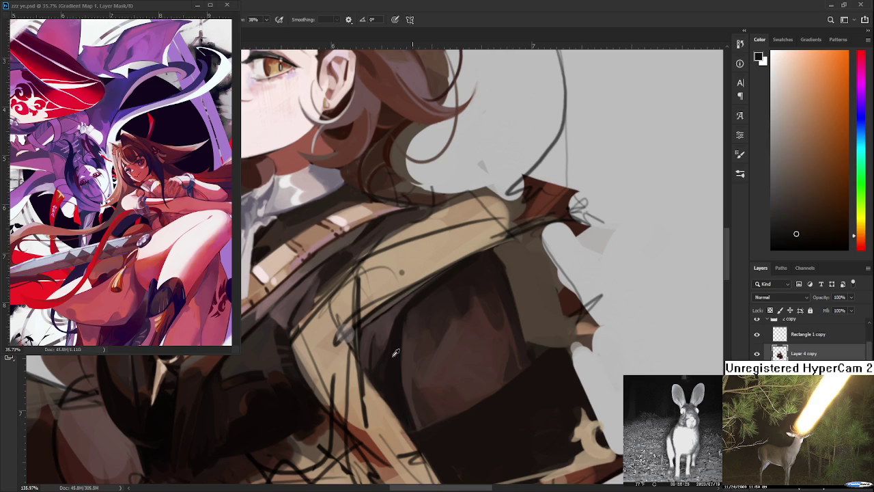
- Sample several reds and dark brownish oranges from the vest, settling on a deeper red
left_click(386, 354, "alt")
left_click(384, 348, "alt")
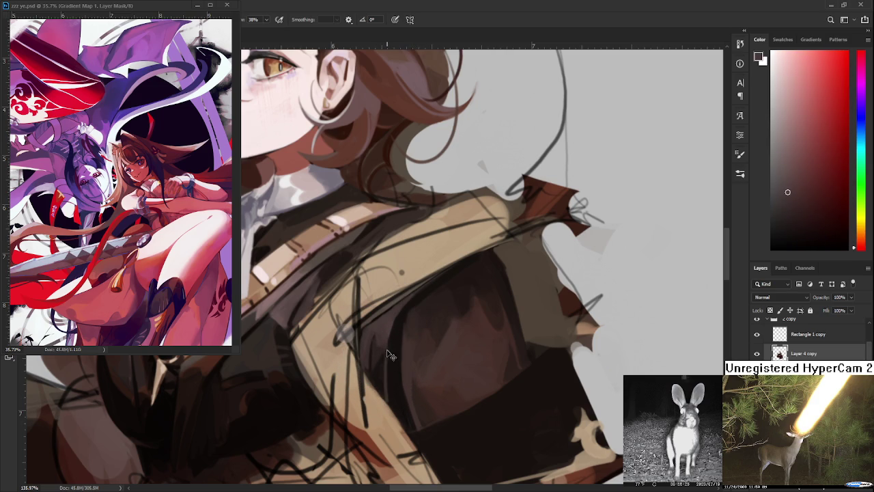
left_click(390, 351, "alt")
left_click(385, 333, "alt")
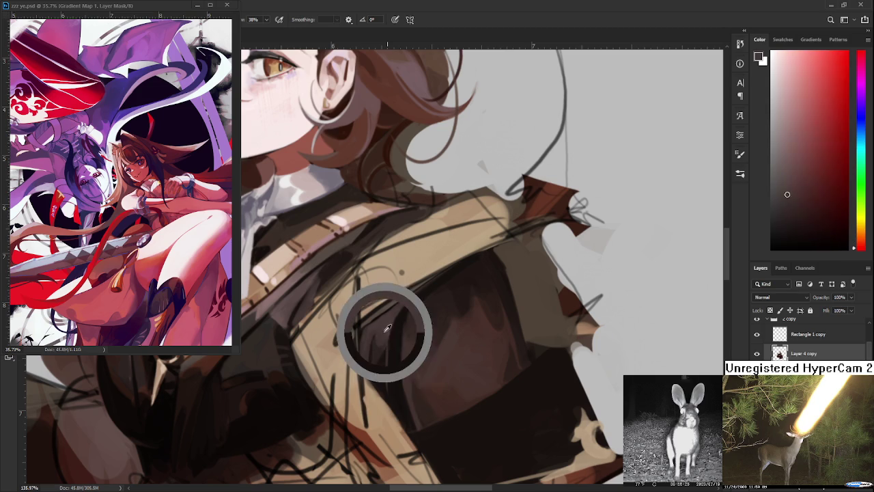
left_click(396, 359, "alt")
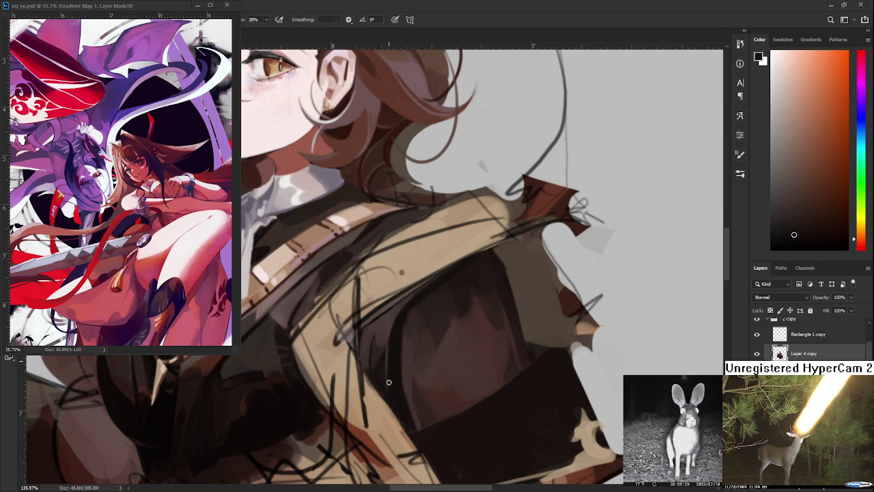
left_click(390, 336, "alt")
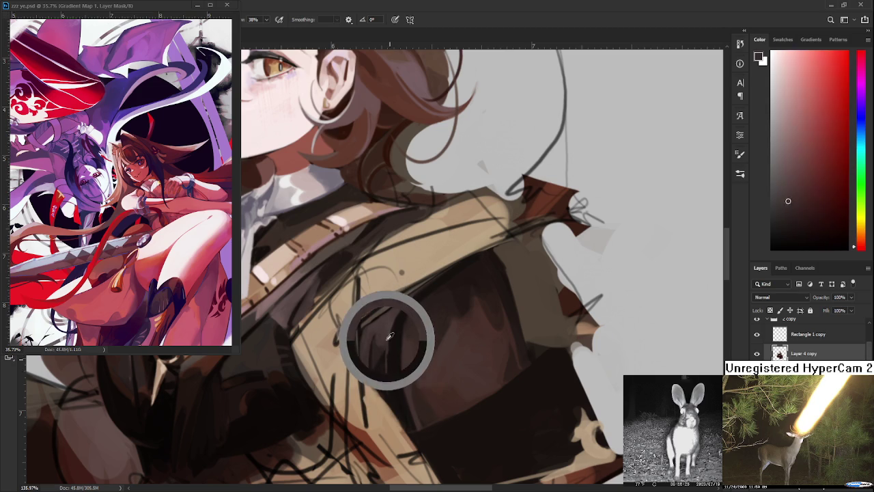
left_click(392, 384, "alt")
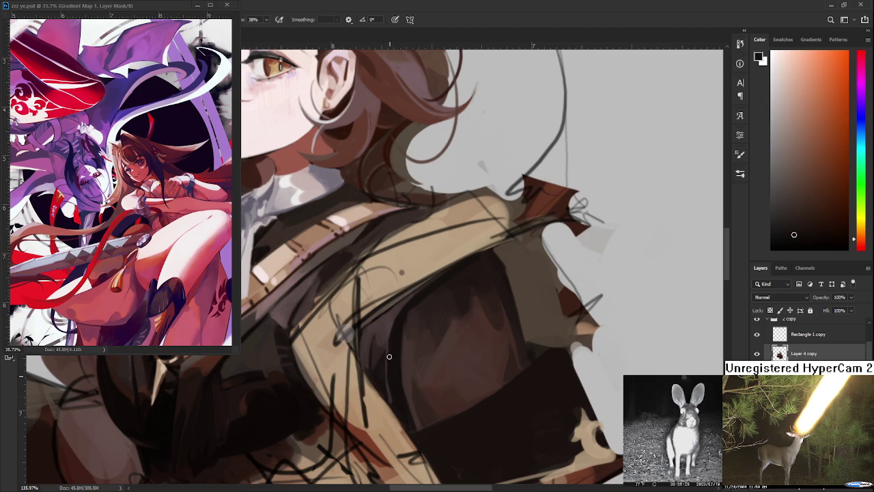
left_click(399, 392, "alt")
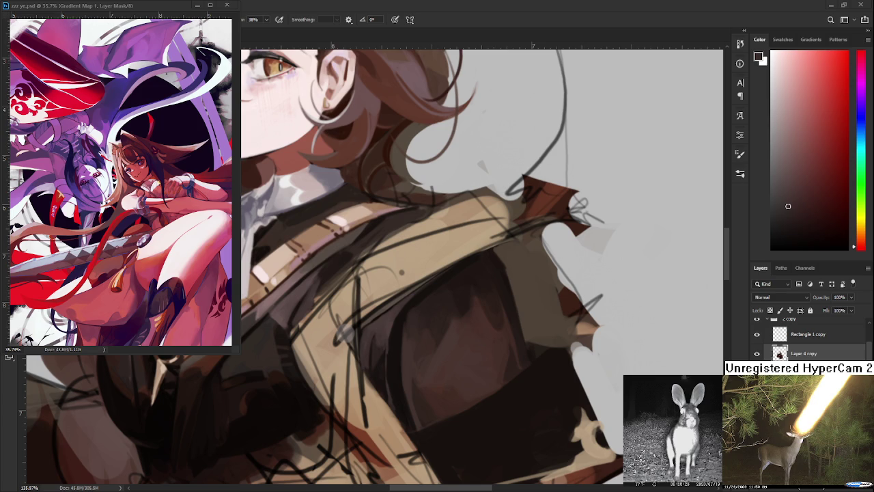
- Zoom the view out to see the whole cat-eared figure
scroll(381, 373, "down", 5)
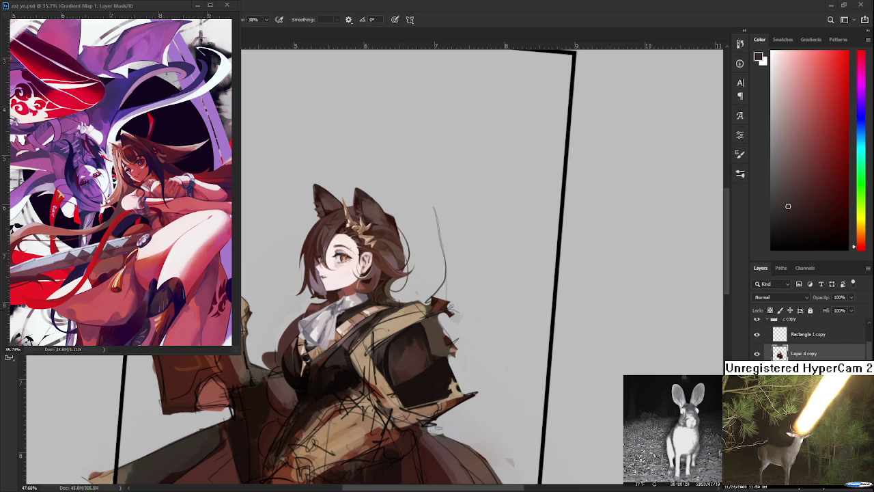
- Tilt and enlarge the view, then sample dark reddish-browns from the shoulder and sleeve
mouse_move(410, 342)
left_mouse_down()
mouse_move(434, 360)
mouse_move(425, 321)
left_mouse_up()
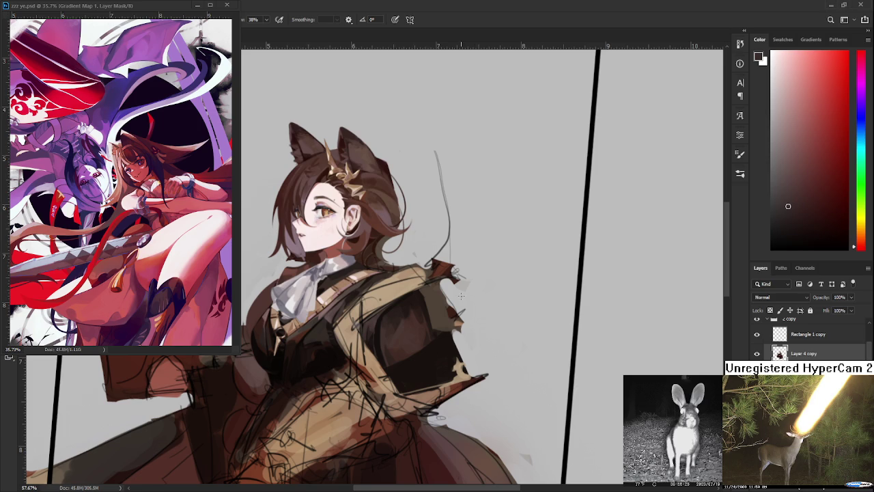
scroll(425, 307, "up", 3, "alt")
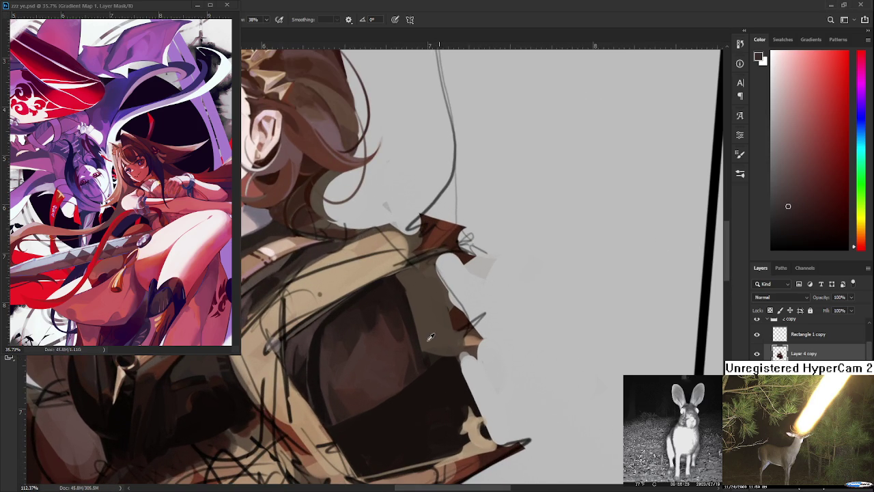
left_click(393, 331, "alt")
left_click(380, 292, "alt")
left_click(392, 301, "alt")
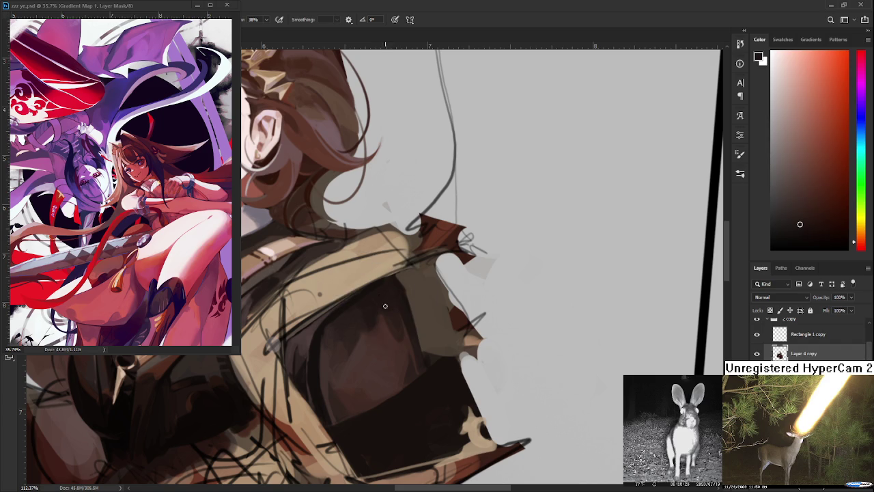
left_click(384, 314, "alt")
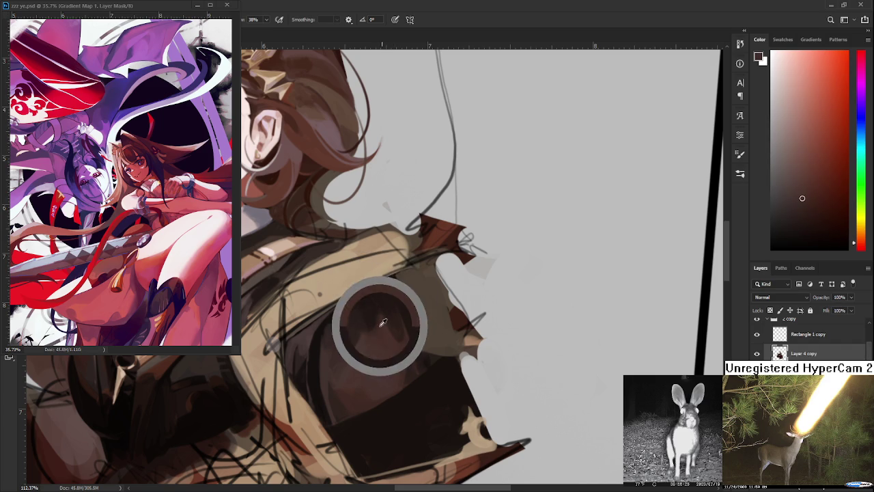
left_click(392, 318, "alt")
- Bring the shoulder and sleeve into view and pick a lighter brown-orange
scroll(396, 280, "down", 3)
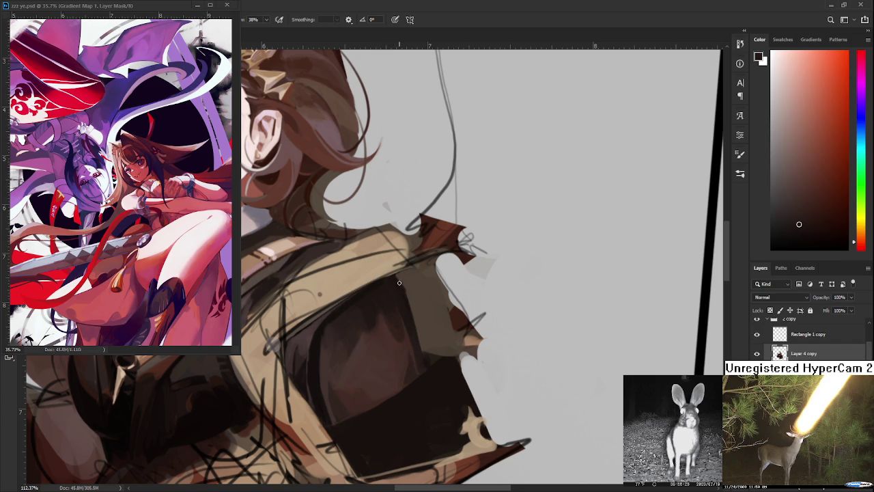
scroll(398, 267, "down", 2)
scroll(398, 267, "down", 2)
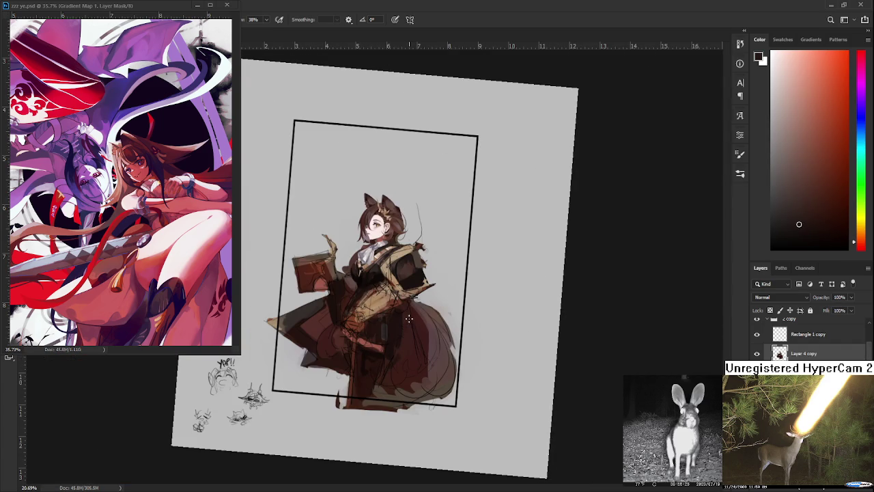
scroll(412, 312, "up", 2)
scroll(419, 314, "up", 2)
scroll(427, 314, "up", 1)
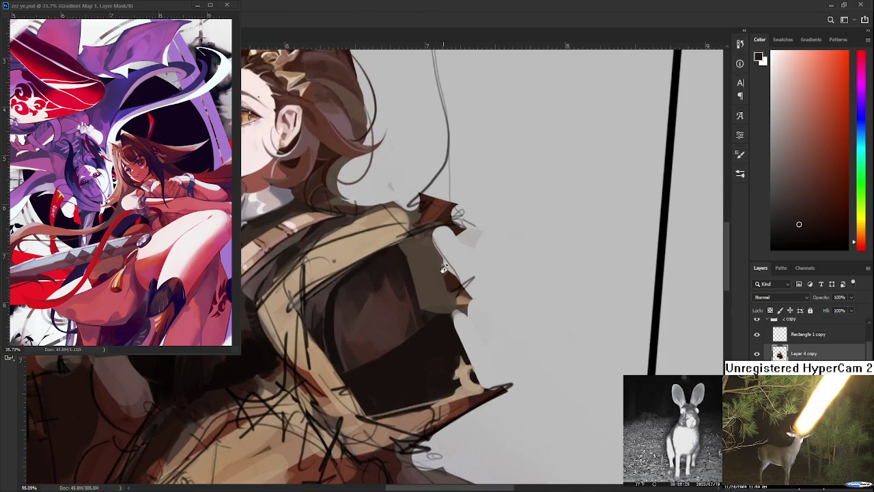
scroll(433, 314, "up", 2)
left_click_drag(438, 314, 403, 362)
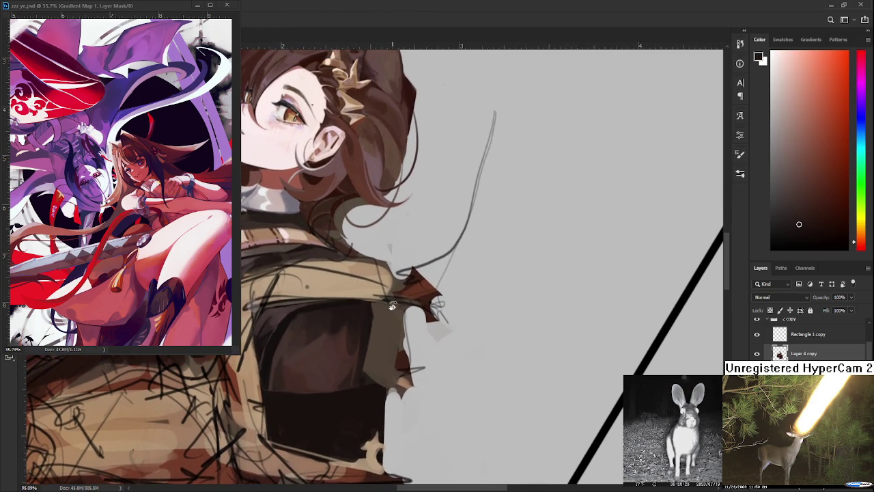
left_click(368, 335, "alt")
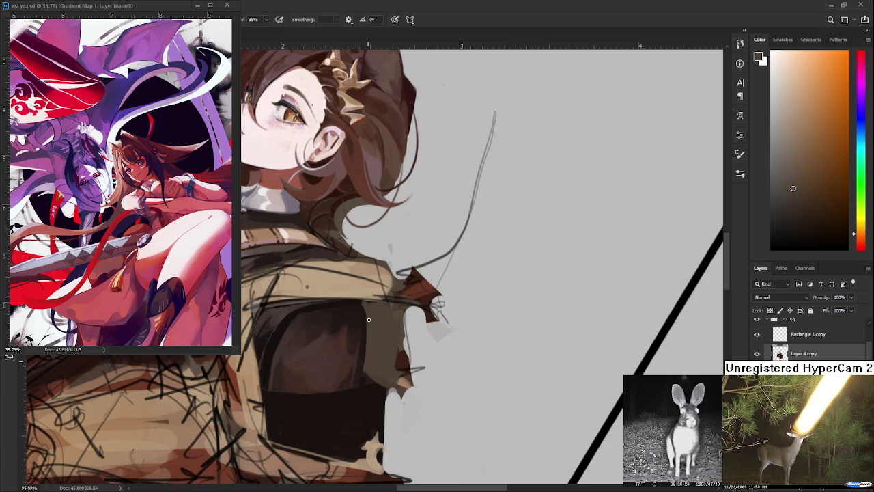
- Rotate the canvas to a comfortable angle and paint a red-brown stroke down the sleeve
key("r")
mouse_move(369, 312)
left_mouse_down()
mouse_move(455, 323)
mouse_move(377, 315)
left_mouse_up()
key("b")
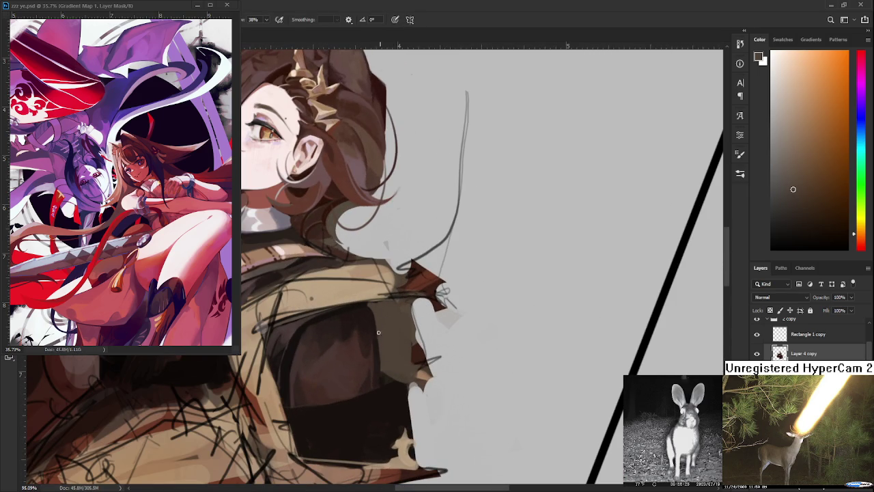
left_click(380, 329, "alt")
mouse_move(383, 326)
left_mouse_down()
mouse_move(371, 340)
mouse_move(380, 374)
mouse_move(368, 360)
mouse_move(350, 378)
left_mouse_up()
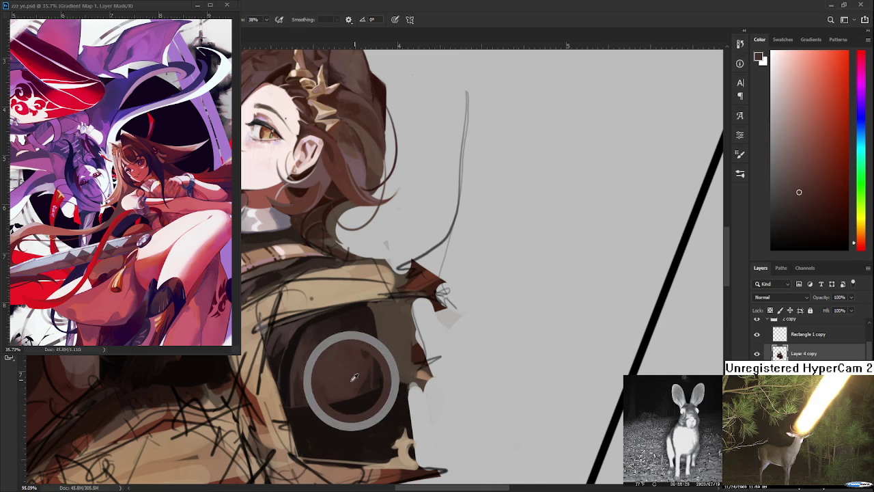
- Sample sleeve browns and paint a blended shade across the lower sleeve
left_click(351, 380)
left_click(352, 380)
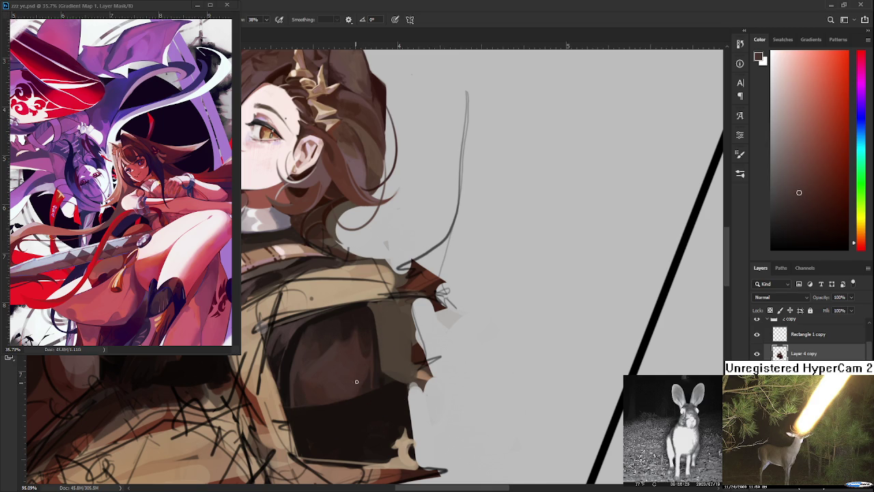
left_click_drag(360, 382, 365, 377)
left_click(368, 377, "alt")
- Sample darker sleeve tones and blend a brown stroke up the sleeve
left_click(352, 340, "alt")
left_click(358, 322, "alt")
left_click(352, 342, "alt")
left_click(355, 331, "alt")
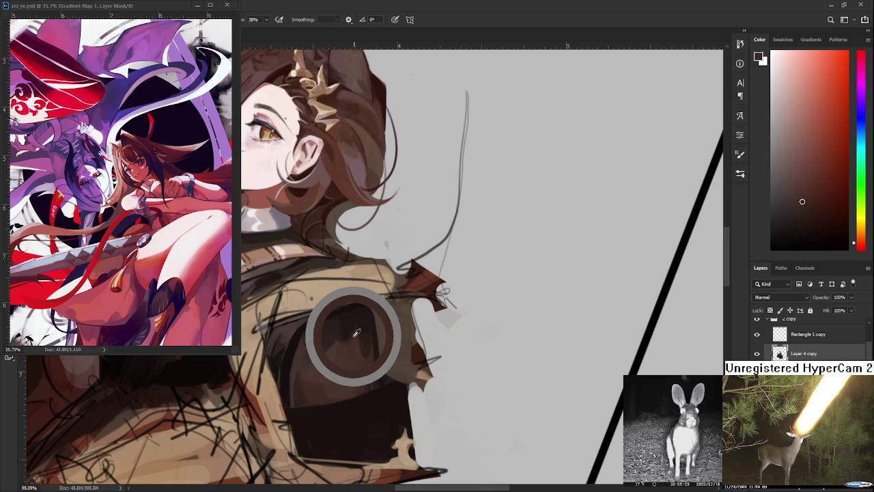
left_click_drag(355, 333, 357, 319)
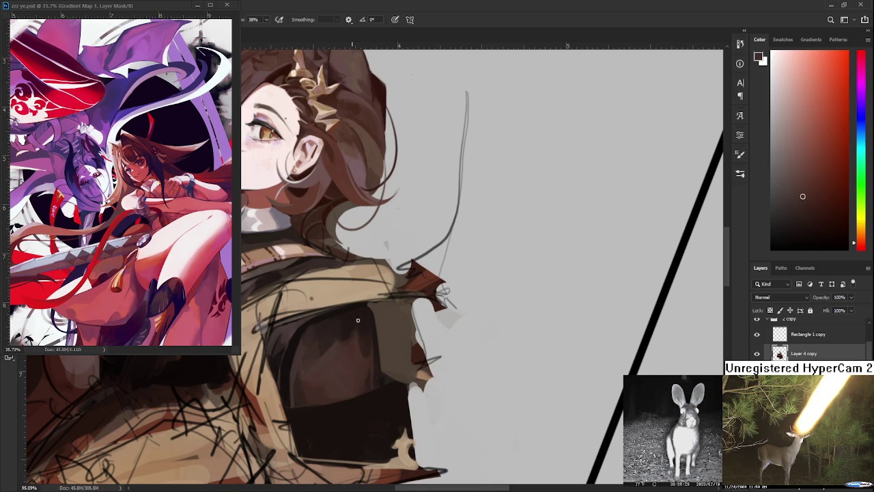
left_click(360, 326, "alt")
- Sample a range of lighter and darker browns from the sleeve
left_click(352, 344, "alt")
left_click(358, 339, "alt")
left_click(353, 340, "alt")
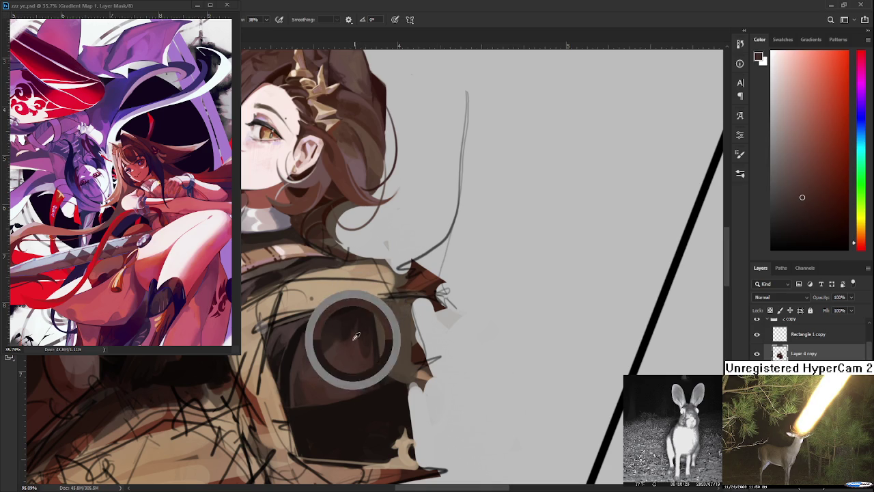
left_click(361, 326, "alt")
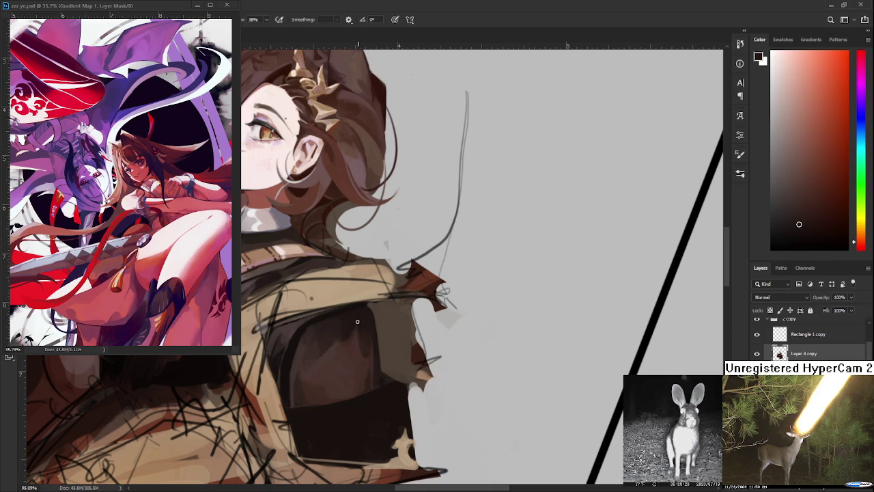
left_click(356, 333, "alt")
left_click(352, 326, "alt")
left_click(353, 337, "alt")
left_click(360, 335, "alt")
left_click(359, 320, "alt")
left_click(358, 335, "alt")
left_click(359, 323, "alt")
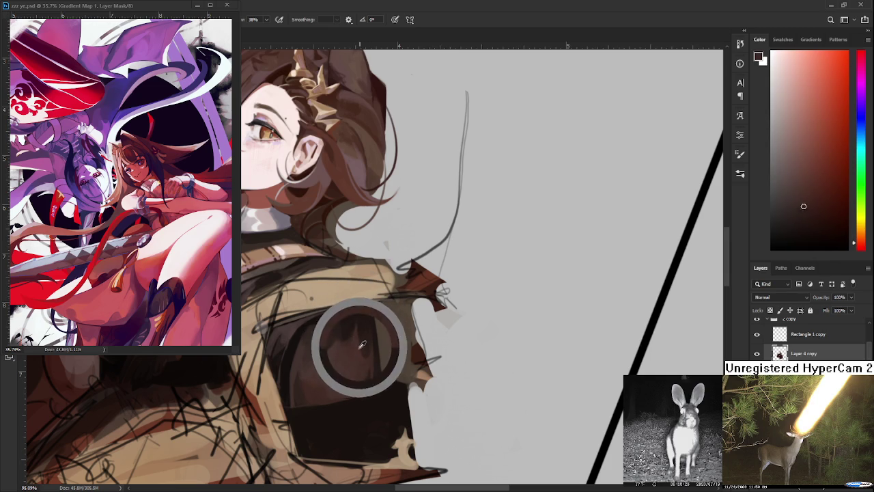
left_click(366, 339, "alt")
- Pick more sleeve tones and blend them over the shadow near the top of the sleeve
left_click(361, 365, "alt")
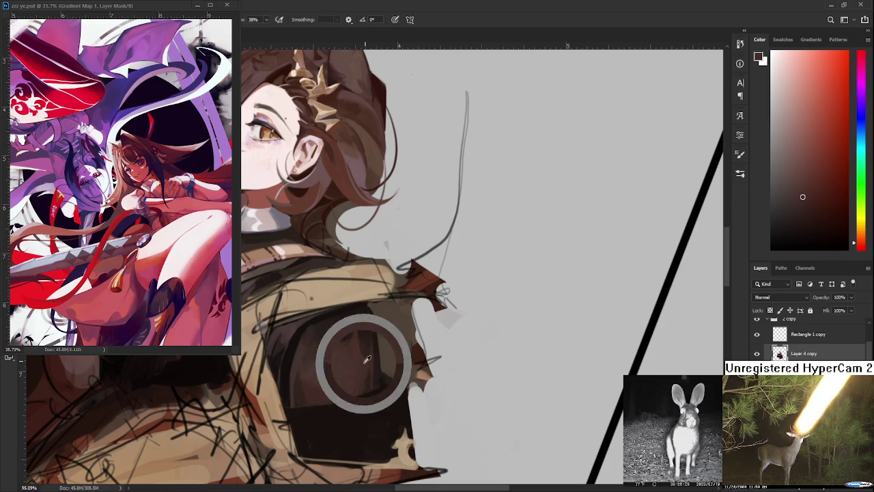
left_click(364, 348, "alt")
left_click(369, 362, "alt")
left_click(362, 348, "alt")
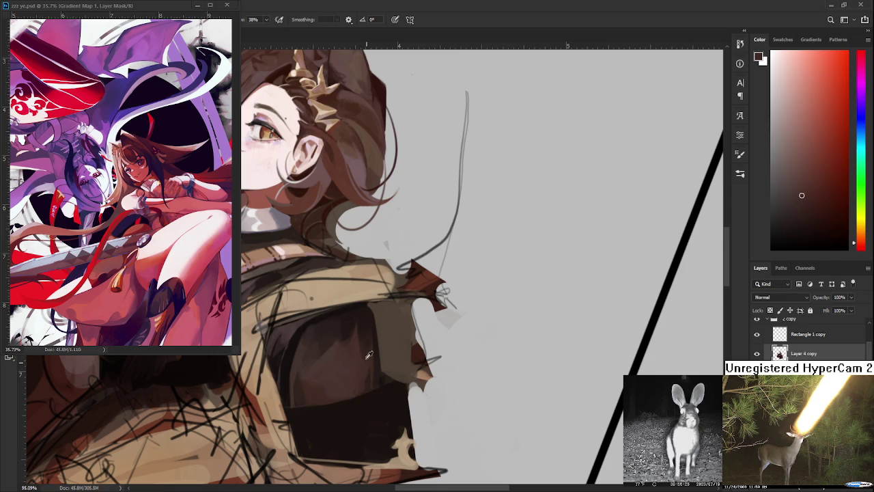
left_click(356, 339, "alt")
left_click(368, 351, "alt")
left_click(365, 364, "alt")
left_click(365, 347, "alt")
left_click(363, 332, "alt")
left_click(367, 362, "alt")
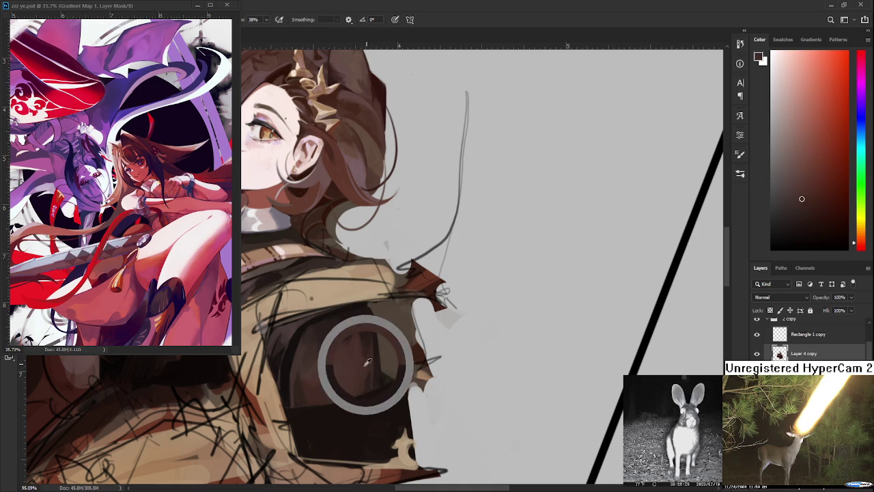
left_click(361, 340, "alt")
left_click_drag(361, 339, 360, 333)
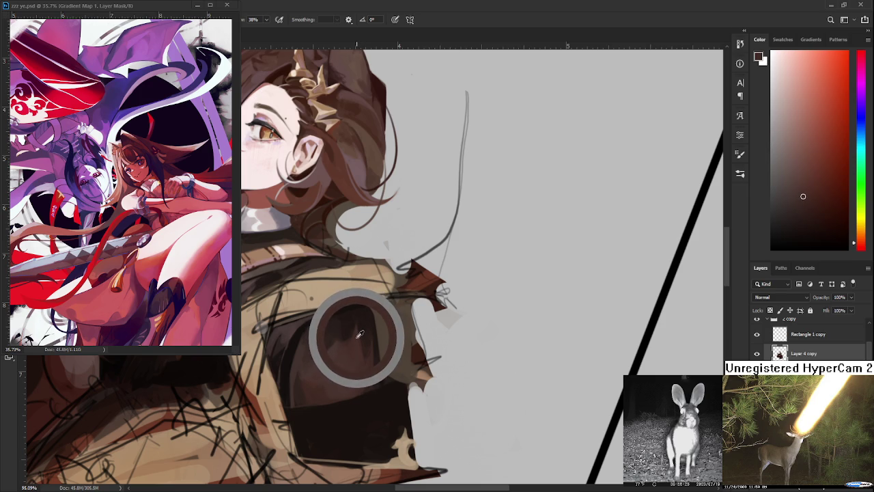
left_click_drag(360, 332, 355, 331)
- Sample further darker and lighter browns from the sleeve
left_click(360, 330)
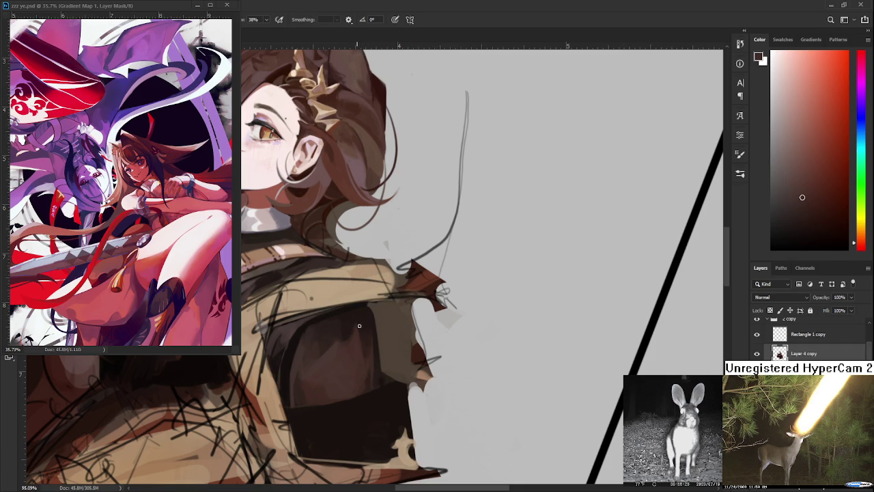
left_click(355, 325)
left_click(361, 322)
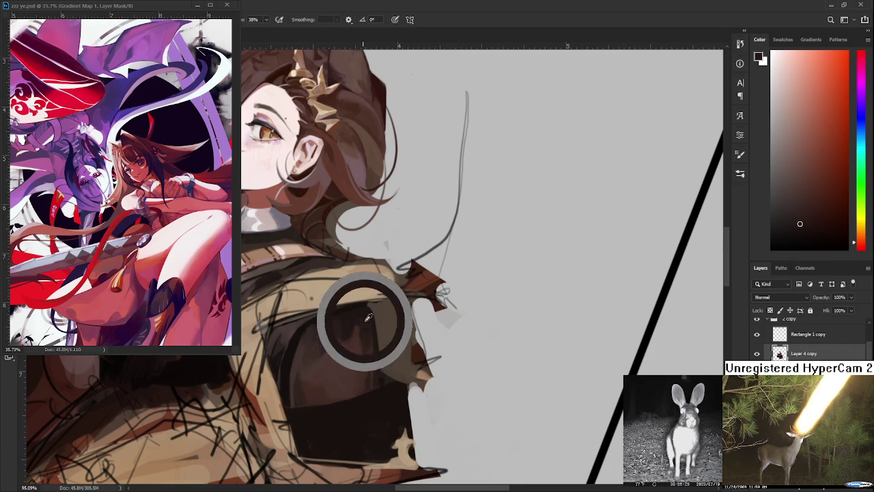
left_click(353, 334)
left_click(359, 323)
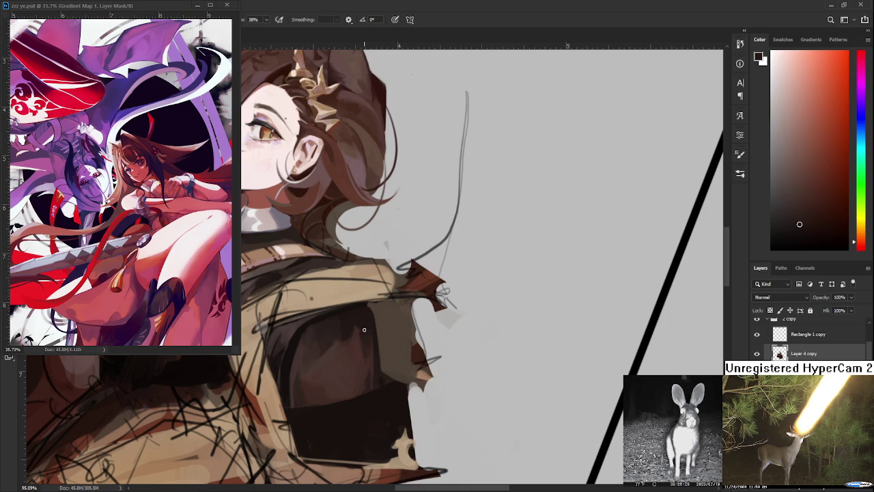
left_click(353, 337)
scroll(385, 311, "down", 2)
- Sample more sleeve browns, ending on a darker shade for shadows
scroll(385, 311, "down", 2)
scroll(385, 312, "down", 2)
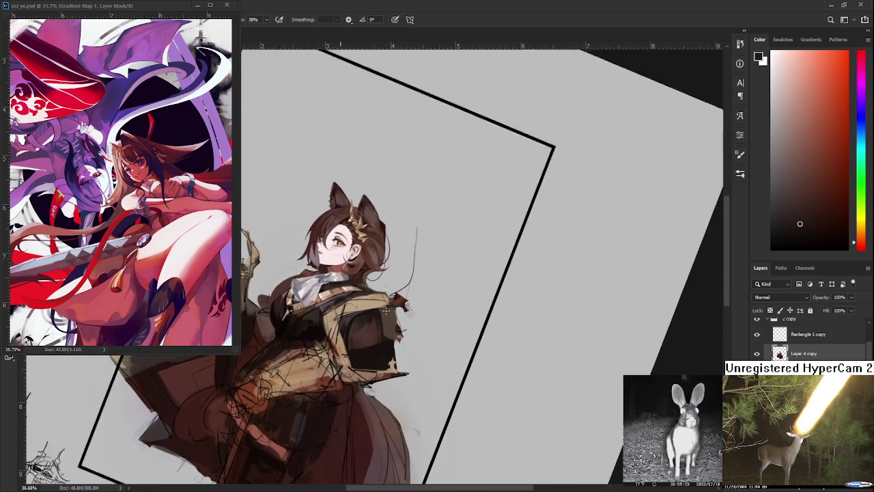
scroll(385, 312, "up", 2)
scroll(384, 316, "up", 2)
scroll(383, 321, "up", 2)
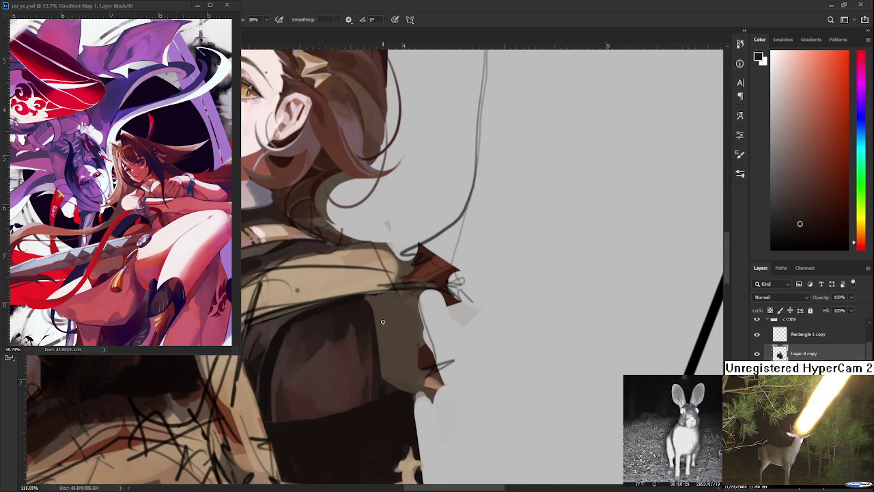
left_click(367, 319, "alt")
left_click(358, 321, "alt")
left_click(352, 342, "alt")
left_click(358, 326, "alt")
left_click(355, 367, "alt")
left_click(352, 332, "alt")
left_click(353, 334, "alt")
left_click(351, 336, "alt")
- Rotate the view back upright, zoom to about 59% and pan to the YAP!! doodles
scroll(372, 341, "down", 2)
scroll(372, 341, "down", 1)
scroll(373, 351, "down", 2)
scroll(374, 362, "down", 1)
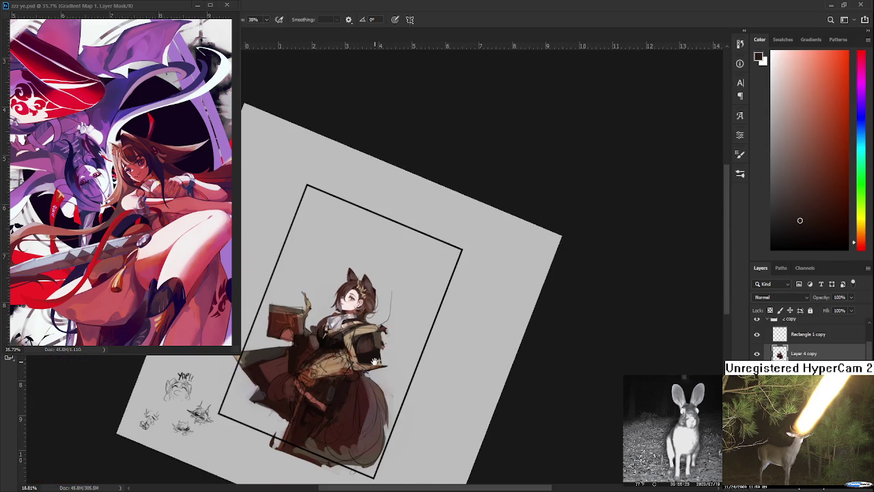
left_click_drag(375, 362, 300, 440)
scroll(300, 440, "up", 3)
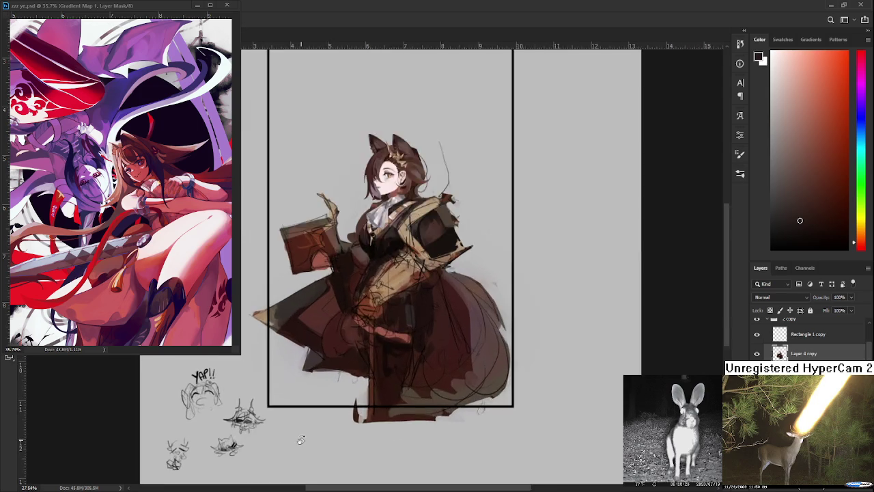
scroll(300, 441, "up", 3)
scroll(293, 428, "down", 1)
left_click_drag(449, 390, 522, 390)
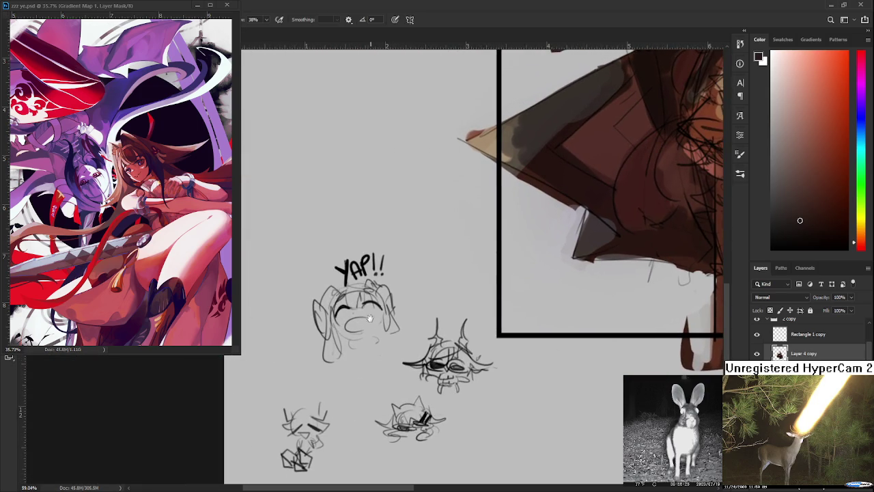
- Sketch a small chibi head with pointed ears and a neck line left of YAP!!, undoing misplaced strokes
left_click_drag(369, 317, 404, 345)
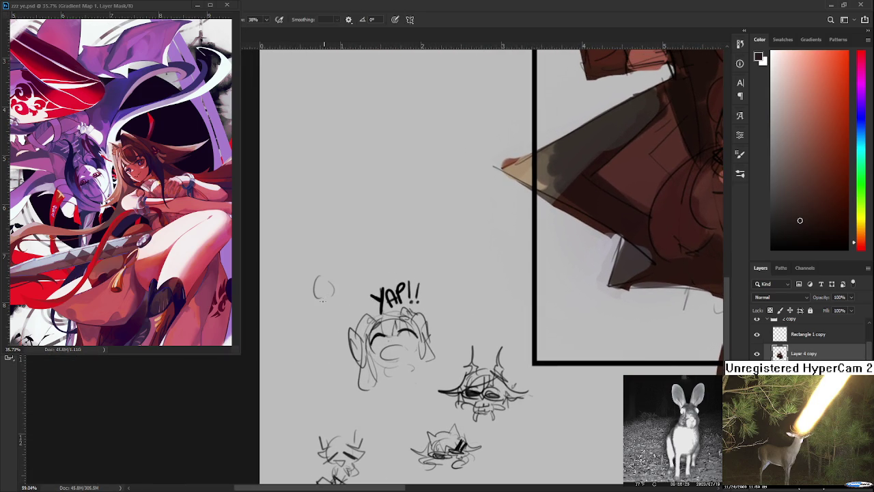
left_click_drag(328, 294, 326, 307)
mouse_move(313, 273)
left_mouse_down()
mouse_move(299, 281)
mouse_move(325, 290)
mouse_move(317, 289)
mouse_move(331, 278)
mouse_move(307, 292)
mouse_move(331, 297)
mouse_move(320, 288)
left_mouse_up()
key("ctrl+z")
key("ctrl+z")
mouse_move(318, 287)
left_mouse_down()
mouse_move(317, 310)
mouse_move(340, 295)
mouse_move(315, 296)
mouse_move(337, 289)
mouse_move(330, 310)
mouse_move(335, 298)
left_mouse_up()
key("ctrl+z")
key("ctrl+z")
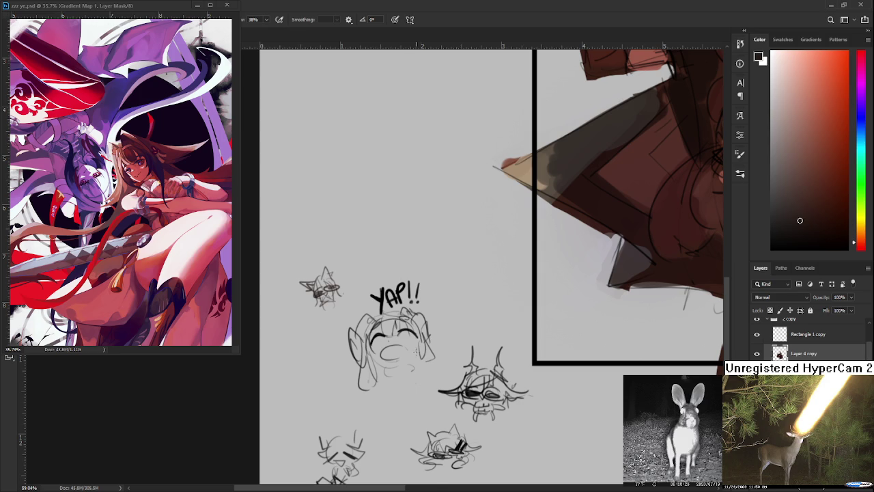
- Pan out to bring the whole framed character into view
left_click_drag(690, 341, 404, 395)
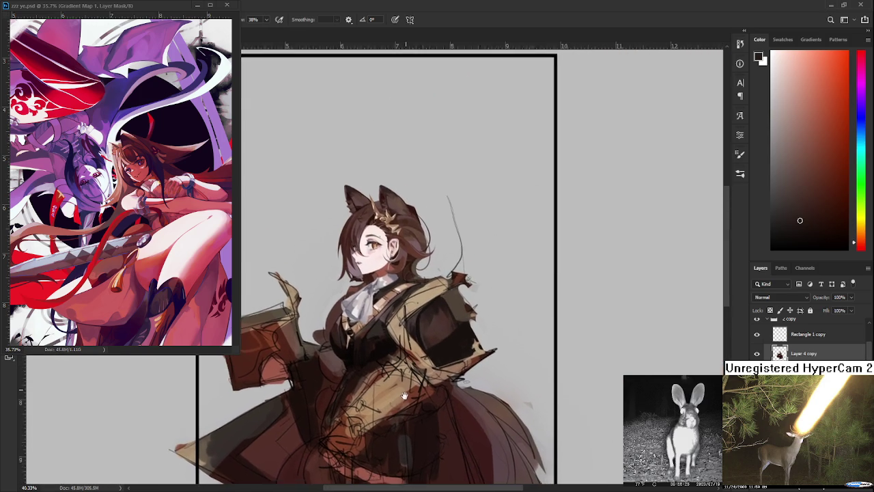
- Zoom in on the torso and sample orange-brown and dark brown tones from the vest
scroll(404, 396, "up", 2)
scroll(404, 395, "up", 1)
scroll(498, 311, "up", 2)
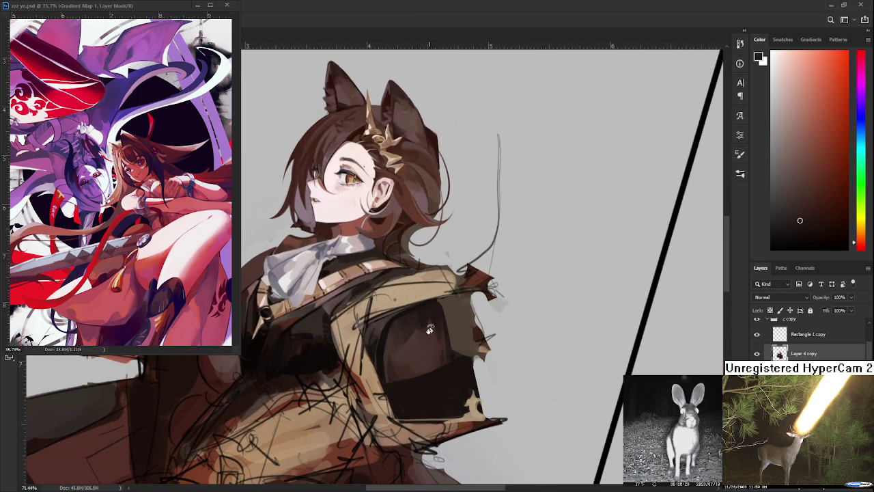
left_click(440, 280, "alt")
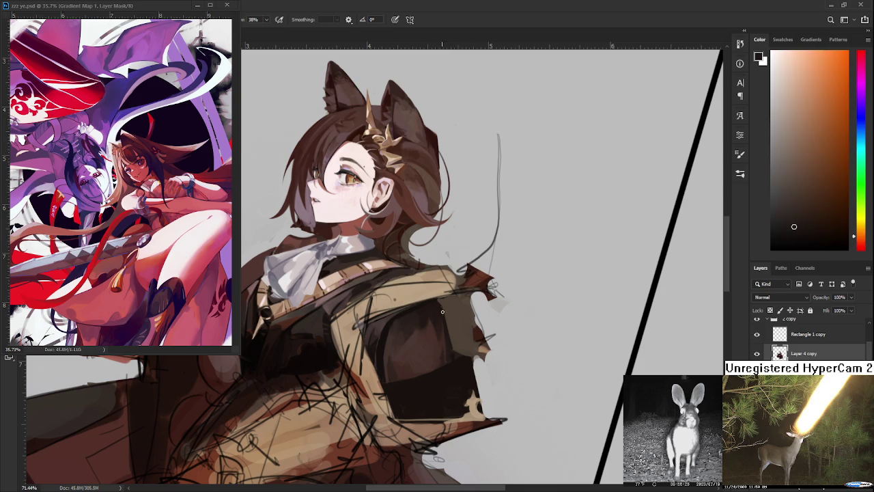
left_click_drag(420, 317, 378, 367)
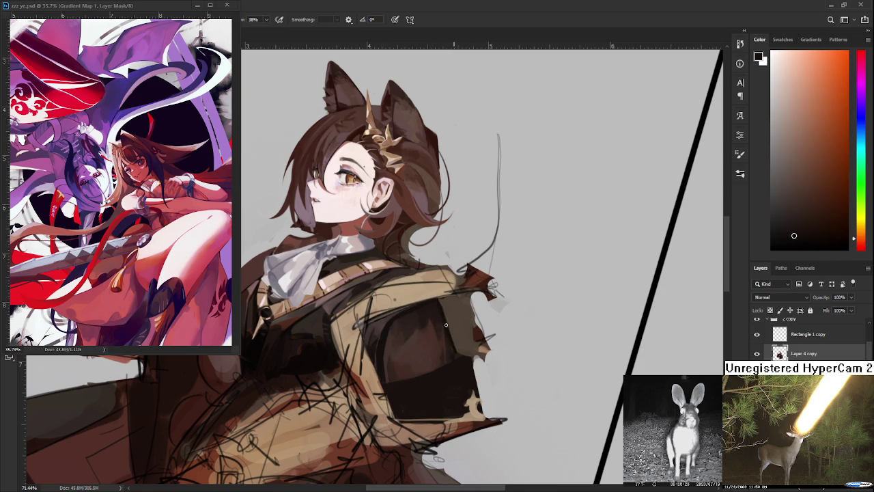
left_click(439, 306, "alt")
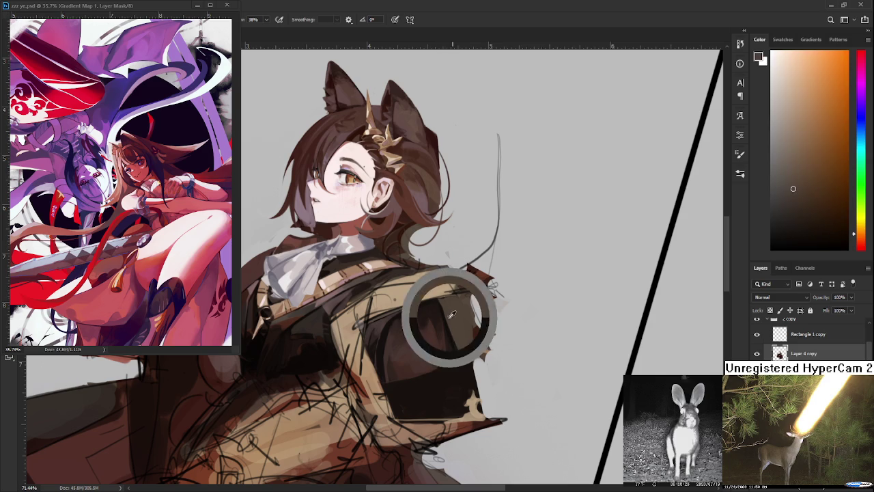
left_click(452, 345, "alt")
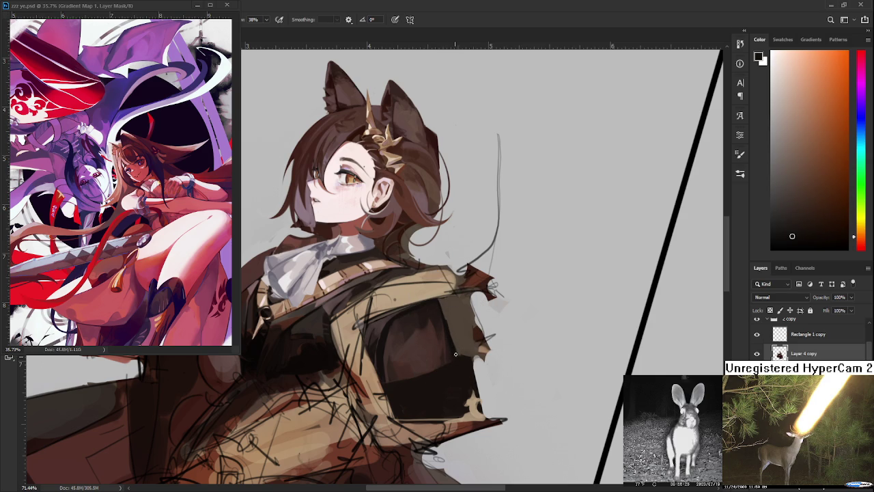
left_click(458, 334, "alt")
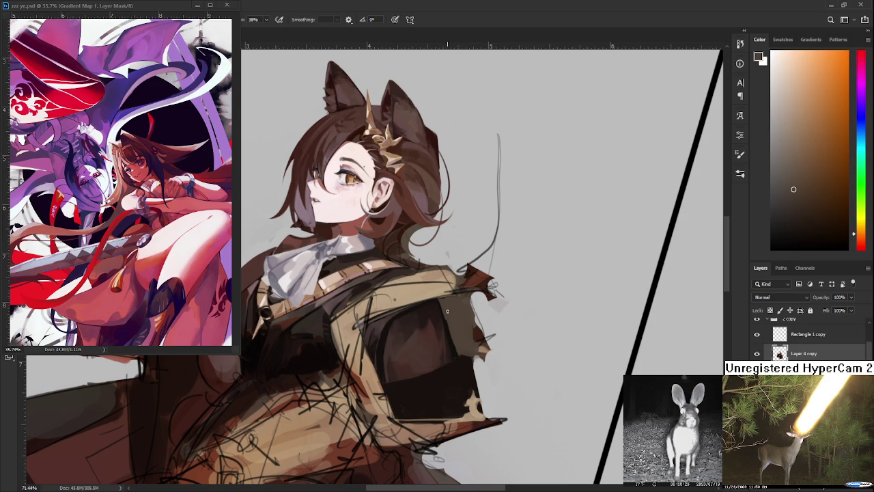
left_click(454, 344, "alt")
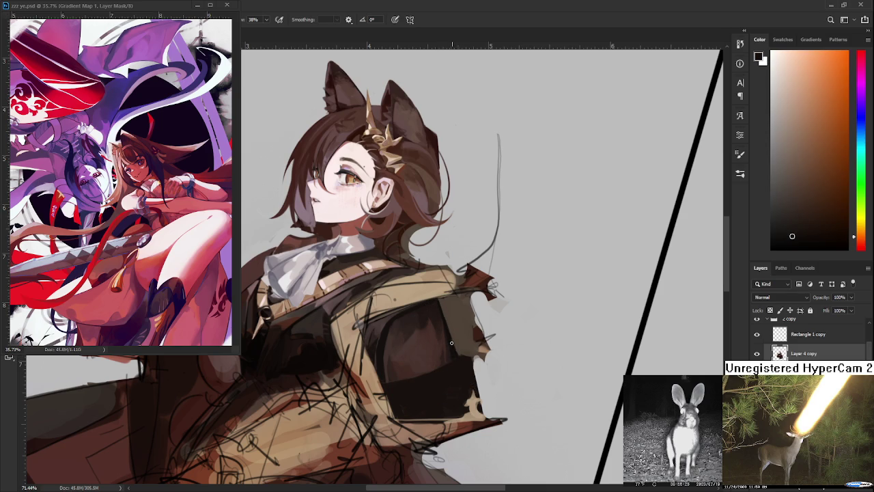
left_click(449, 324, "alt")
- Rotate the view so the figure stands upright, framing the face and vest
key("r")
mouse_move(459, 351)
left_mouse_down()
mouse_move(473, 354)
mouse_move(479, 328)
left_mouse_up()
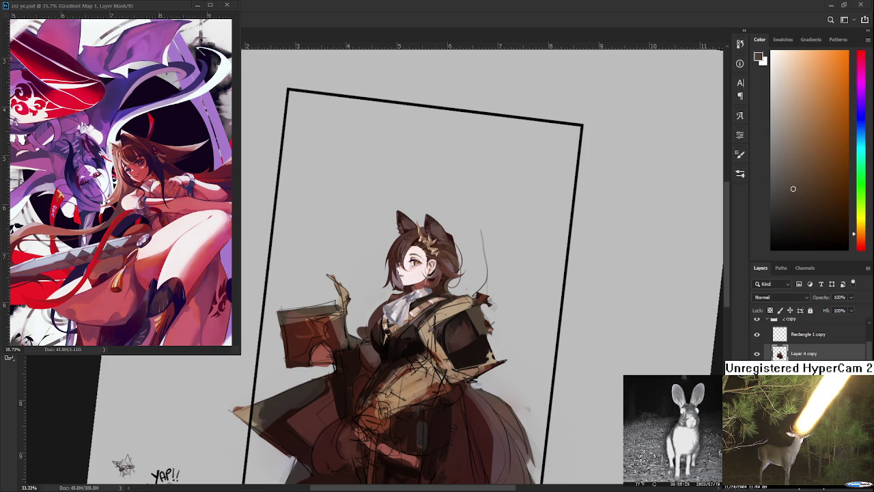
scroll(513, 389, "up", 5)
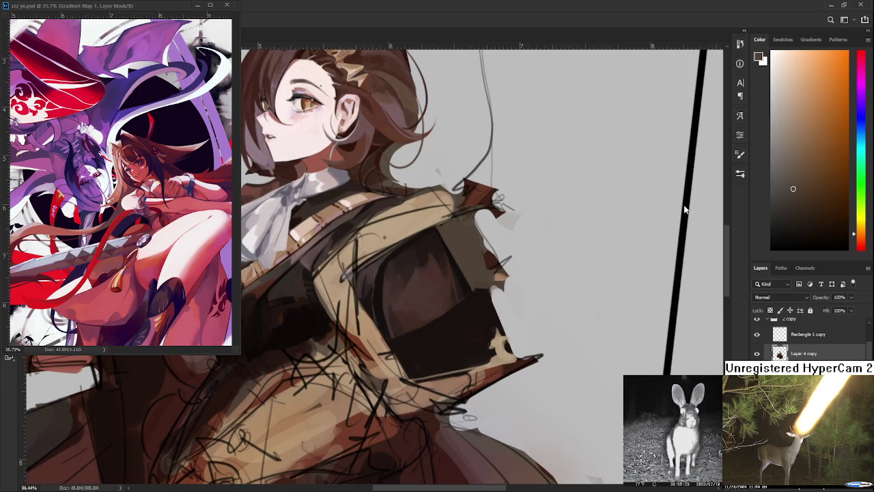
scroll(425, 285, "up", 1)
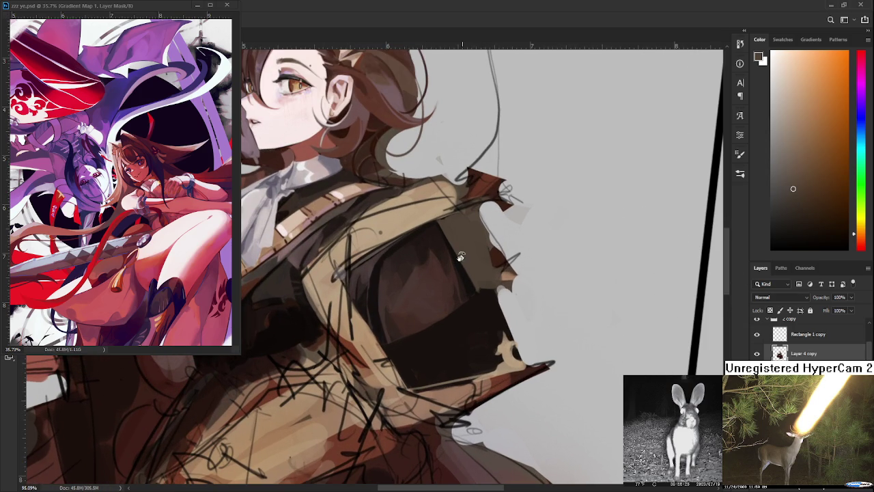
left_click_drag(461, 256, 420, 314)
- Sample darker and lighter browns from the dark vest panel and jacket for shading
left_click(386, 303, "alt")
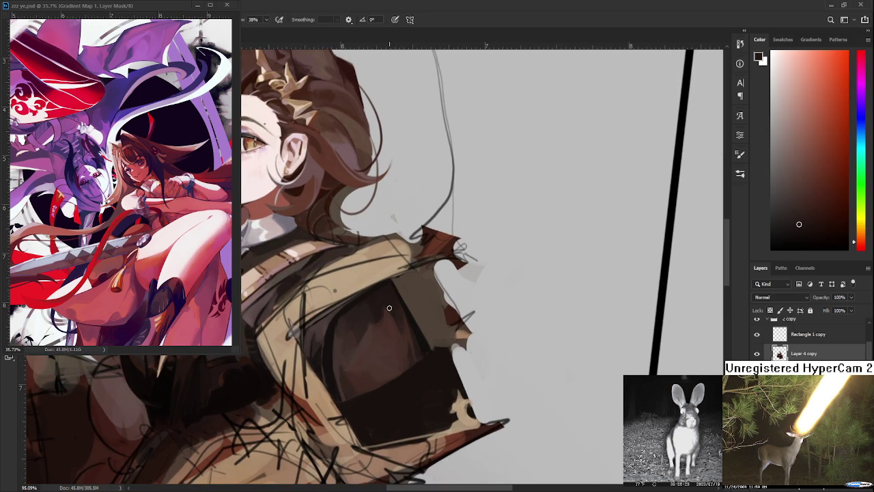
left_click(393, 321, "alt")
left_click(389, 308, "alt")
left_click(389, 309, "alt")
left_click(395, 316, "alt")
left_click(404, 326, "alt")
left_click(393, 312, "alt")
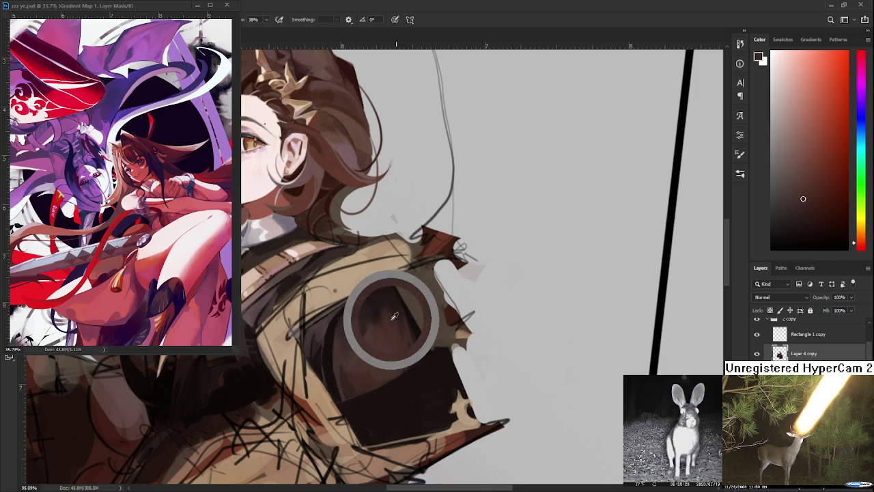
left_click(402, 304, "alt")
- Work alternating lighter and darker panel shades into the dark vest
left_click_drag(401, 304, 402, 324)
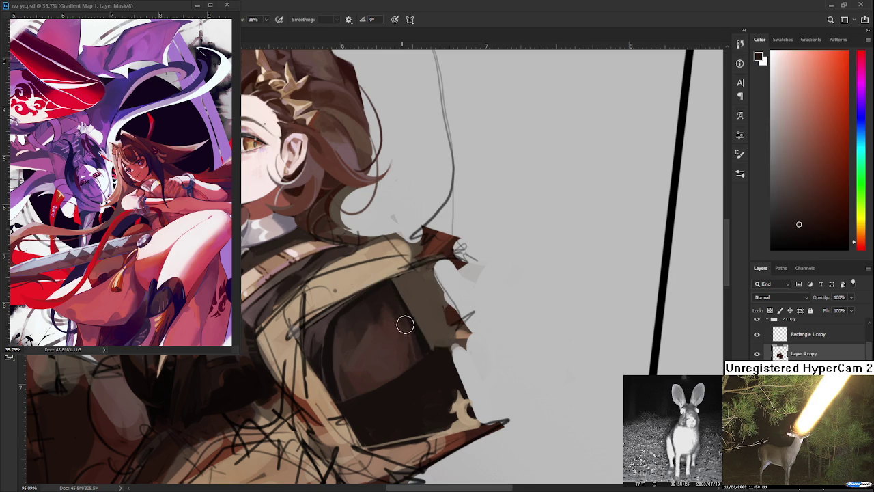
left_click(403, 328, "alt")
left_click(398, 314, "alt")
left_click(403, 332, "alt")
left_click(399, 316, "alt")
left_click(407, 340, "alt")
left_click(398, 314, "alt")
- Refine the dark vest's outer edge and lower band with re-sampled dark jacket browns
scroll(391, 307, "down", 5, "alt")
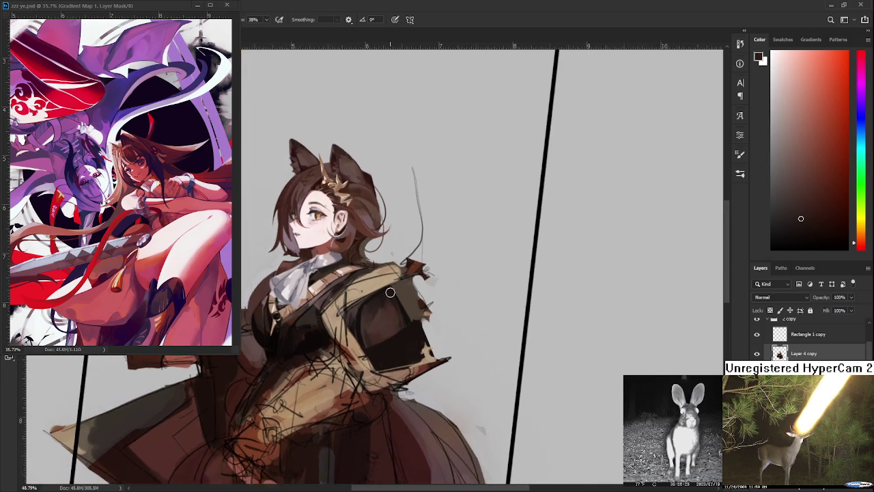
scroll(391, 307, "down", 1)
scroll(391, 311, "up", 2)
scroll(390, 317, "up", 2)
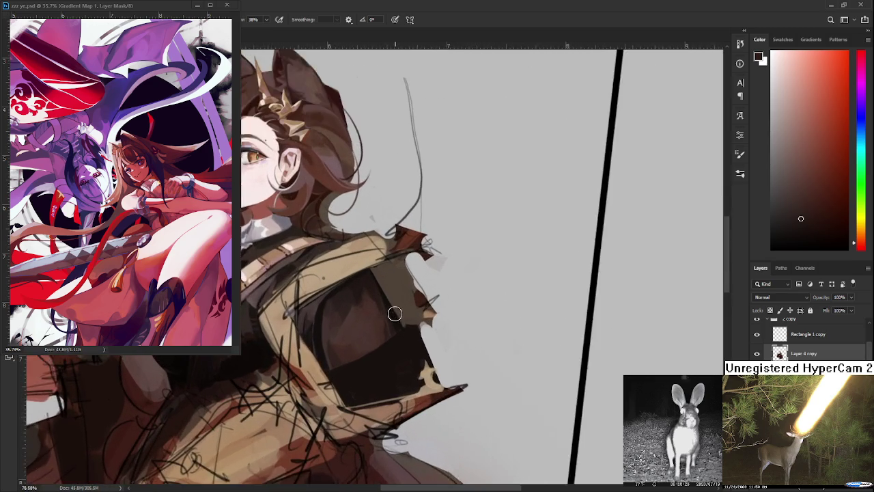
scroll(390, 327, "up", 2)
left_click(394, 342, "alt")
left_click(396, 360, "alt")
left_click(385, 346, "alt")
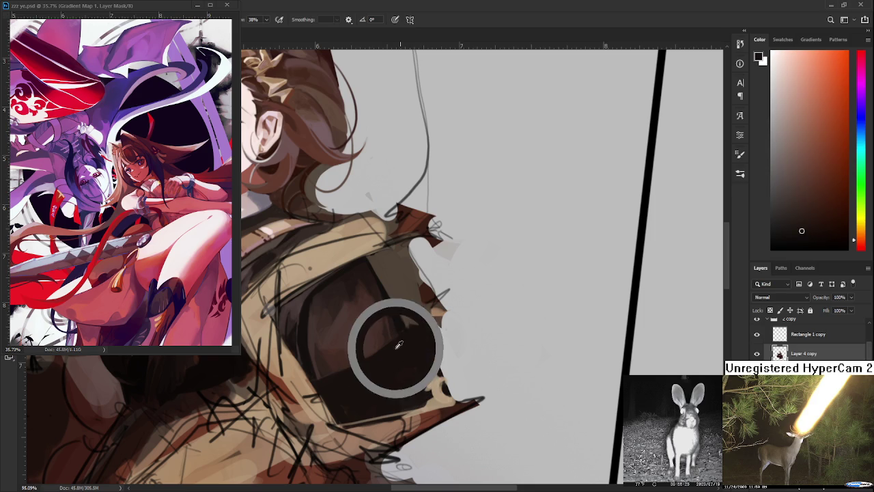
left_click(387, 344, "alt")
left_click(383, 336, "alt")
left_click(382, 338, "alt")
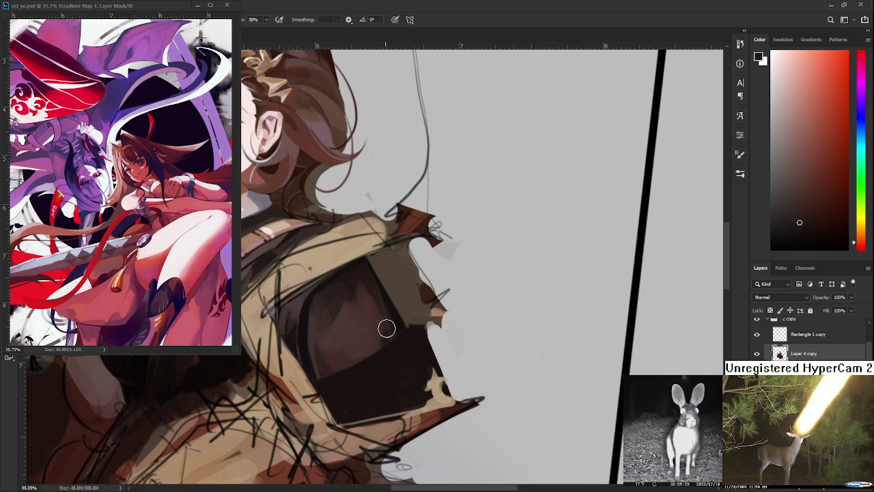
left_click(391, 334, "alt")
left_click(384, 335, "alt")
- Sample lighter and darker shades from the dark area to shade the upper vest
scroll(451, 308, "down", 5)
scroll(415, 307, "up", 5)
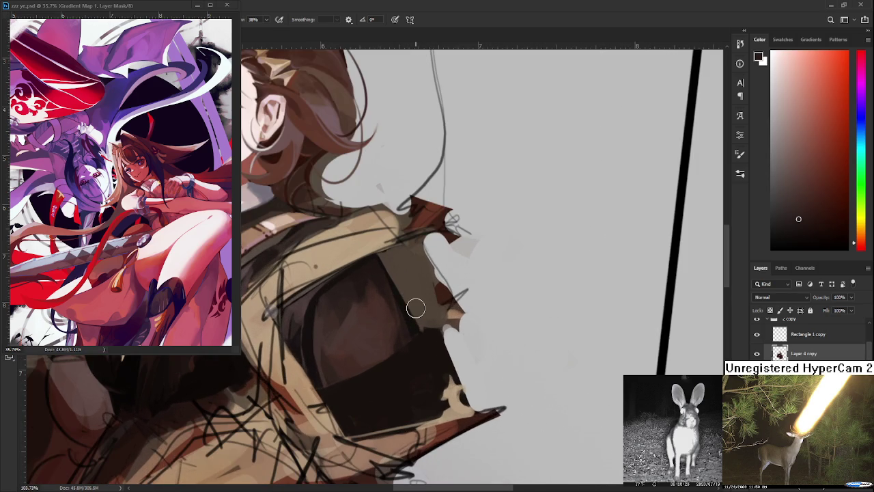
left_click(377, 284, "alt")
left_click(375, 303, "alt")
left_click(386, 286, "alt")
left_click(378, 308, "alt")
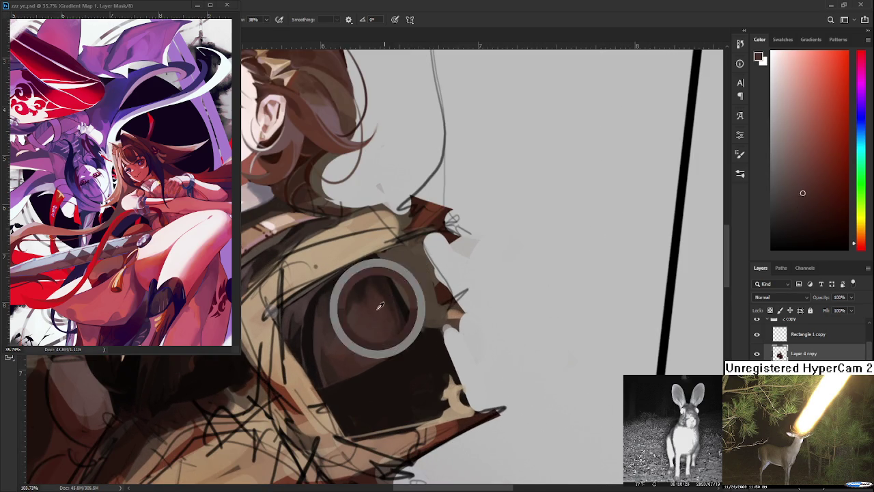
left_click(394, 297, "alt")
left_click(387, 285, "alt")
left_click(389, 302, "alt")
left_click(391, 298, "alt")
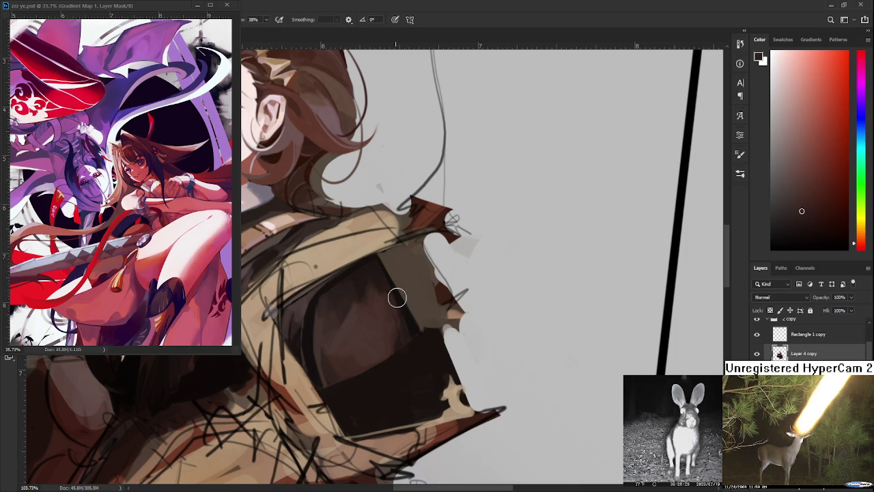
- Blend warm orange-brown jacket tones into the vest just beneath the tan strap
scroll(445, 295, "down", 2)
scroll(438, 262, "up", 1)
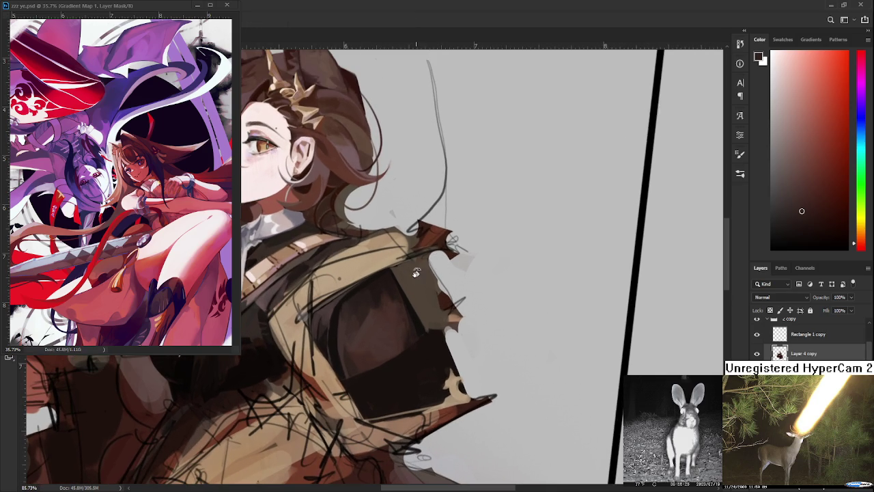
scroll(413, 273, "up", 1)
left_click(387, 312, "alt")
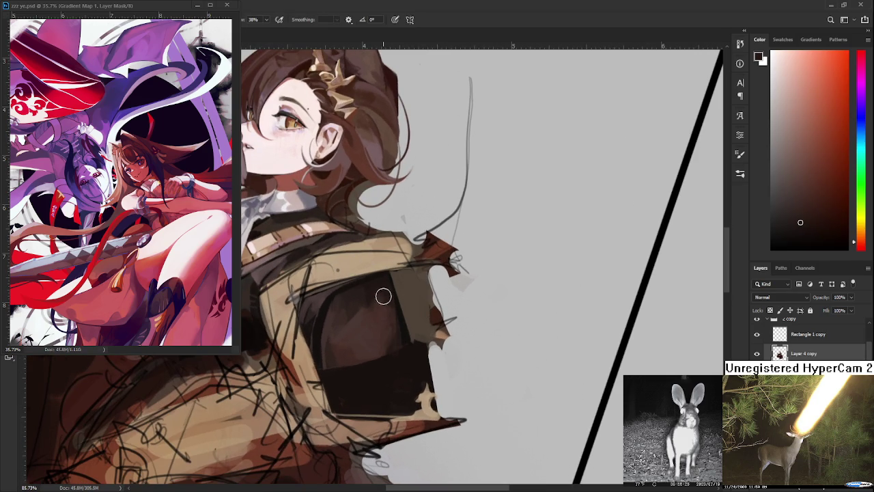
left_click(388, 308, "alt")
left_click(388, 299, "alt")
left_click(399, 312, "alt")
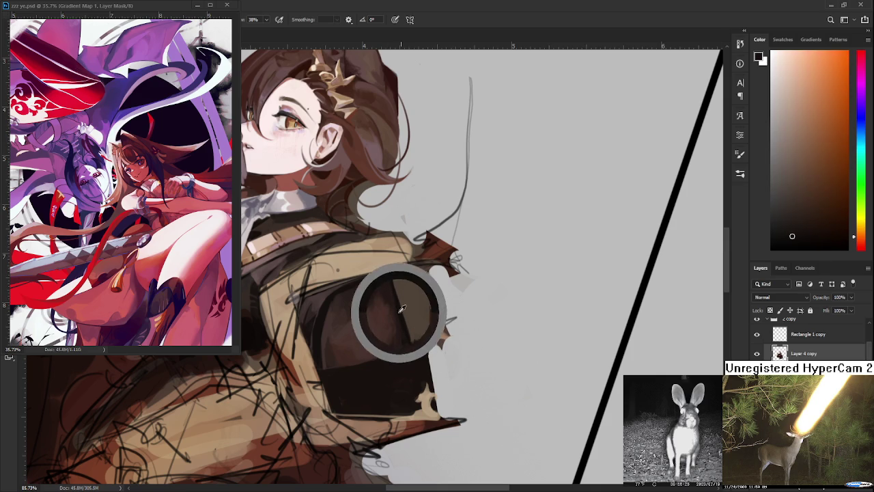
left_click(376, 281, "alt")
left_click(388, 278, "alt")
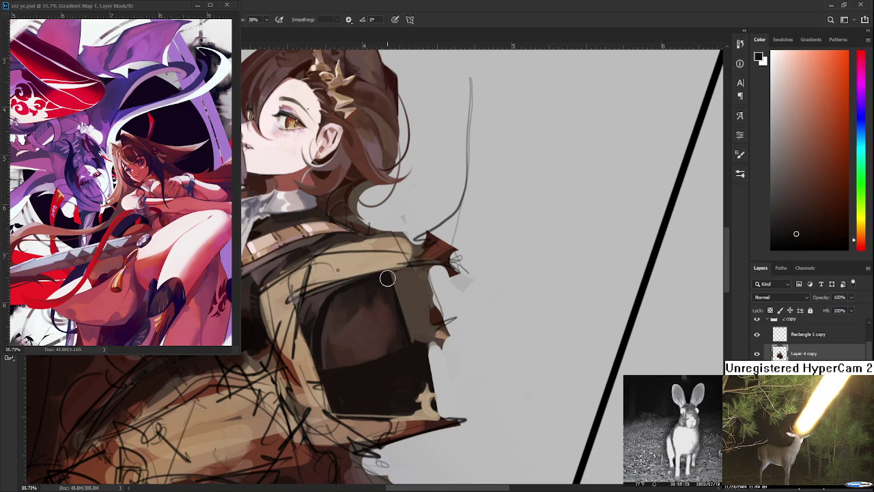
left_click(389, 277, "alt")
left_click(390, 277, "alt")
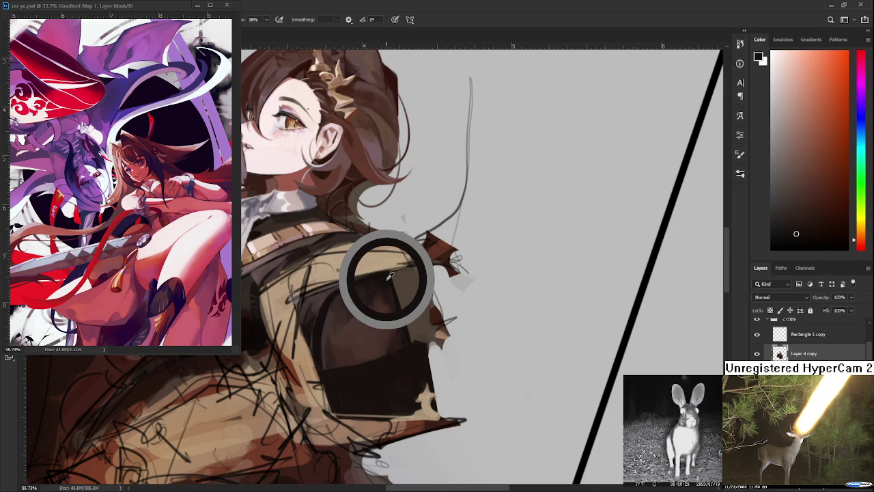
left_click(388, 273, "alt")
left_click(389, 276, "alt")
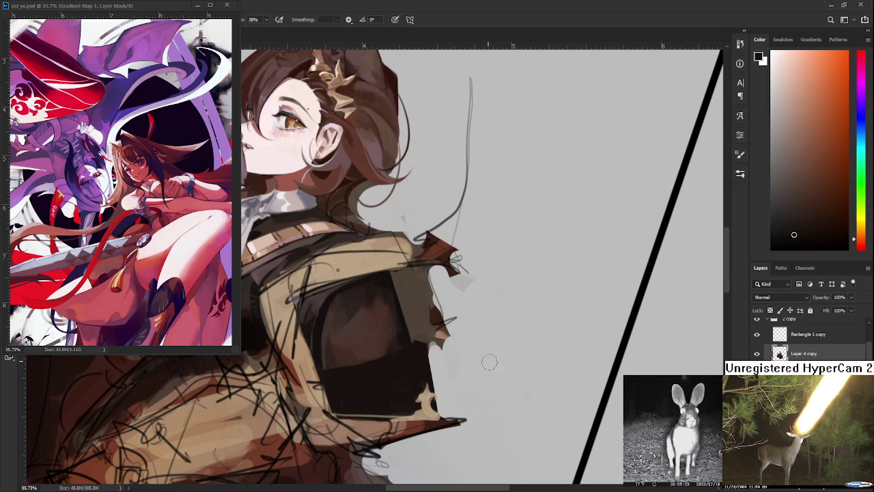
- Dab reddish-brown jacket tones onto the upper dark chest panel
scroll(510, 338, "down", 1)
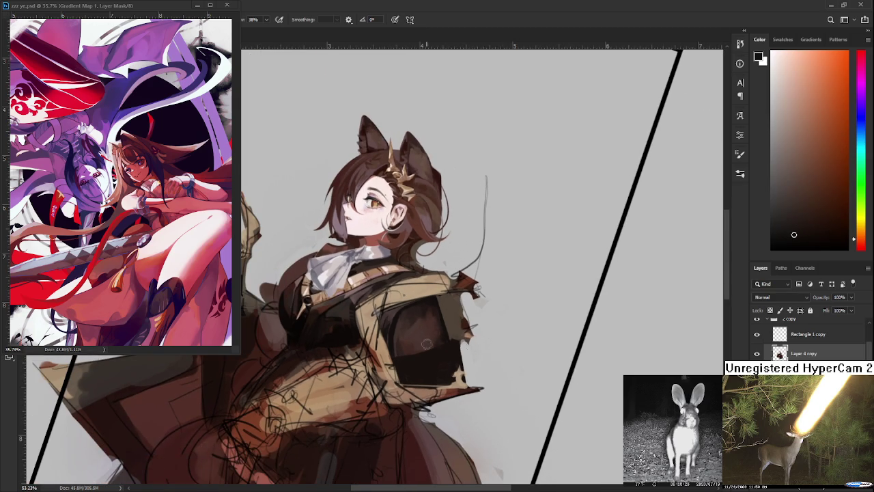
scroll(424, 343, "up", 2)
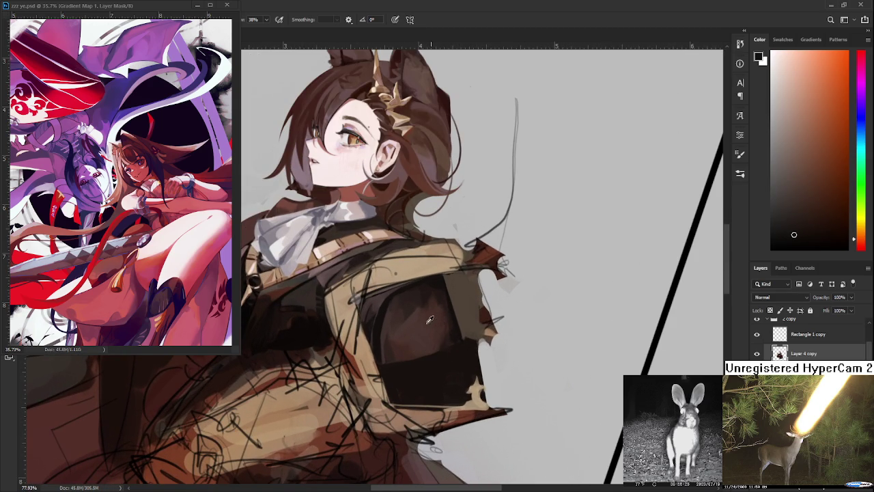
left_click(418, 330, "alt")
left_click(419, 314, "alt")
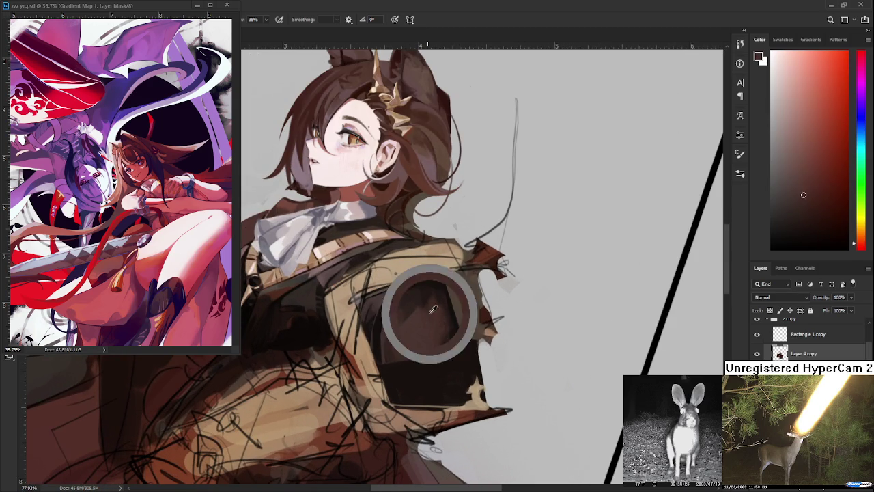
left_click(420, 306, "alt")
left_click(421, 328, "alt")
left_click(423, 305, "alt")
left_click(427, 314, "alt")
left_click(427, 318, "alt")
left_click(416, 312, "alt")
- Paint deeper and lighter reddish shades down through the centre of the panel
left_click(423, 321, "alt")
left_click(418, 313, "alt")
left_click(416, 315, "alt")
left_click(420, 321, "alt")
left_click(433, 309, "alt")
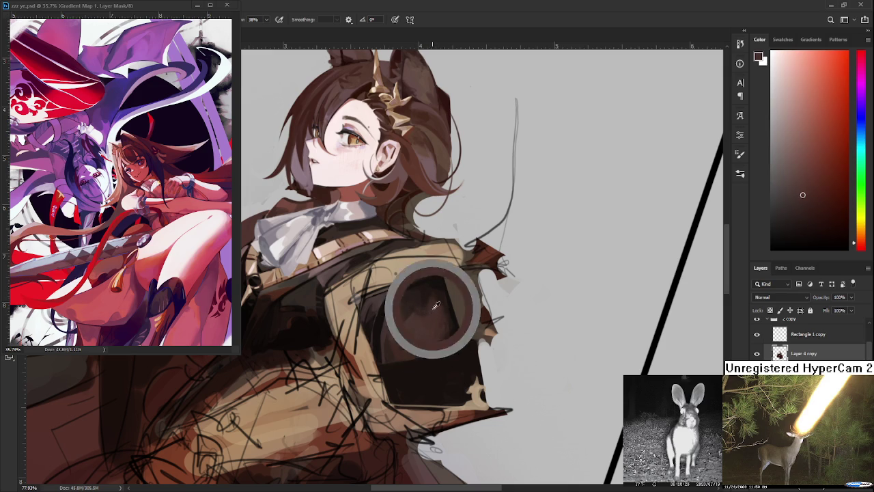
left_click(438, 321, "alt")
left_click(442, 324, "alt")
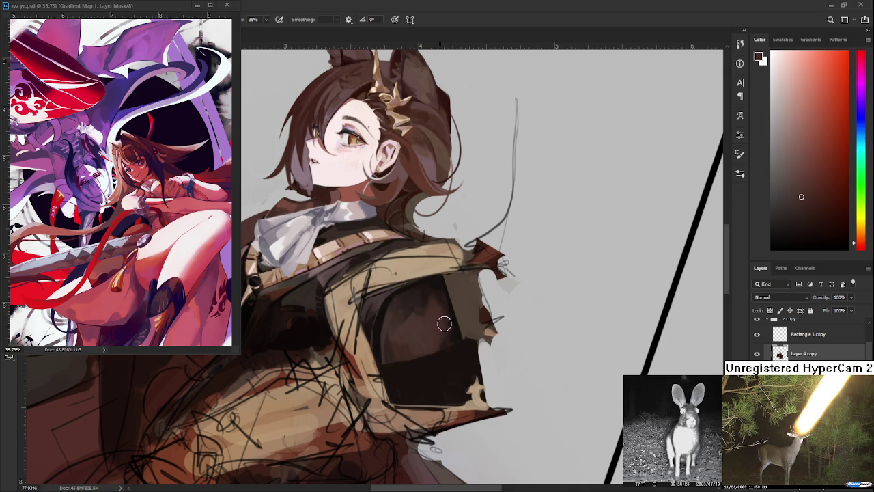
left_click(438, 334, "alt")
scroll(420, 290, "down", 3)
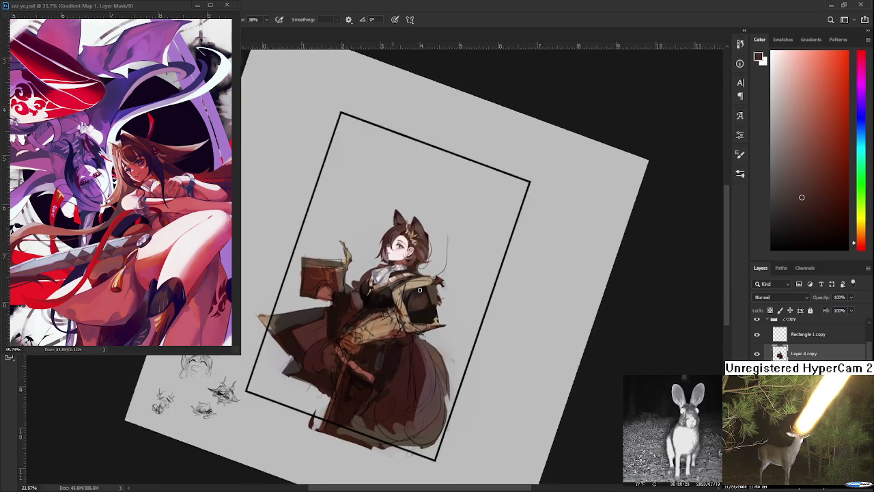
- Rotate the view upright, shrink the brush, and paint dark brown along the jacket edge
scroll(430, 301, "up", 2)
scroll(441, 311, "up", 3)
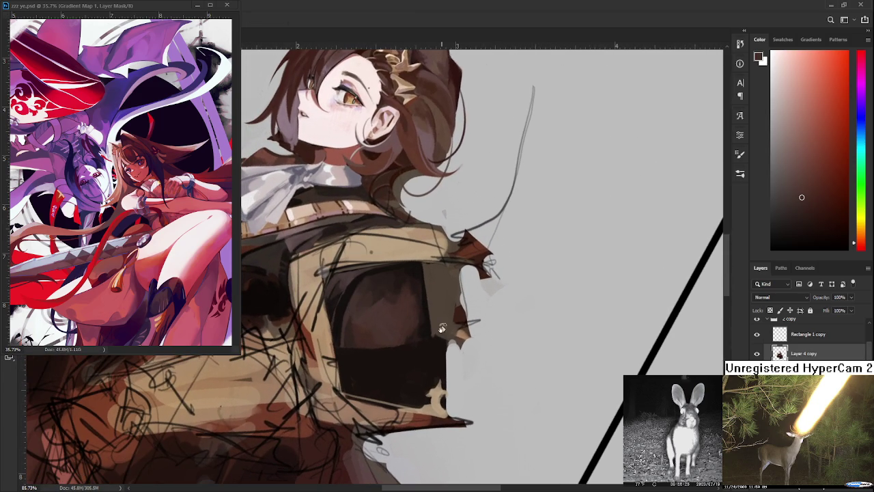
left_click_drag(423, 378, 428, 361)
left_click(410, 343, "alt")
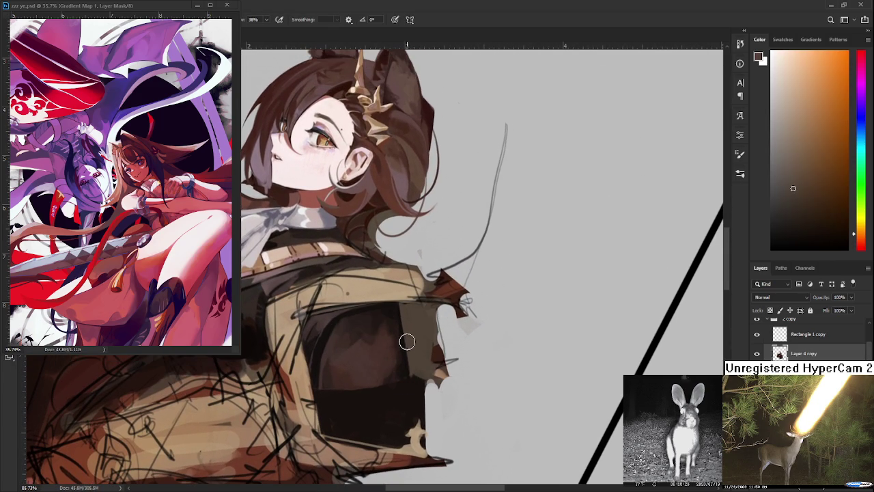
key("bracketleft")
key("bracketleft")
key("bracketleft")
left_click(402, 323, "alt")
left_click(403, 331, "alt")
left_click(409, 371, "alt")
left_click(411, 375, "alt")
- Blend deep red-brown and lighter shades into the vest panel's lower fabric
left_click(410, 384, "alt")
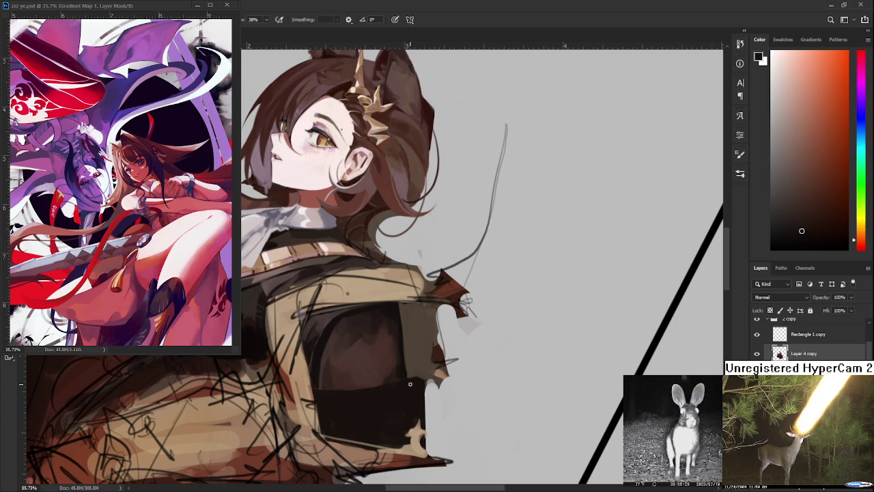
left_click(423, 380, "alt")
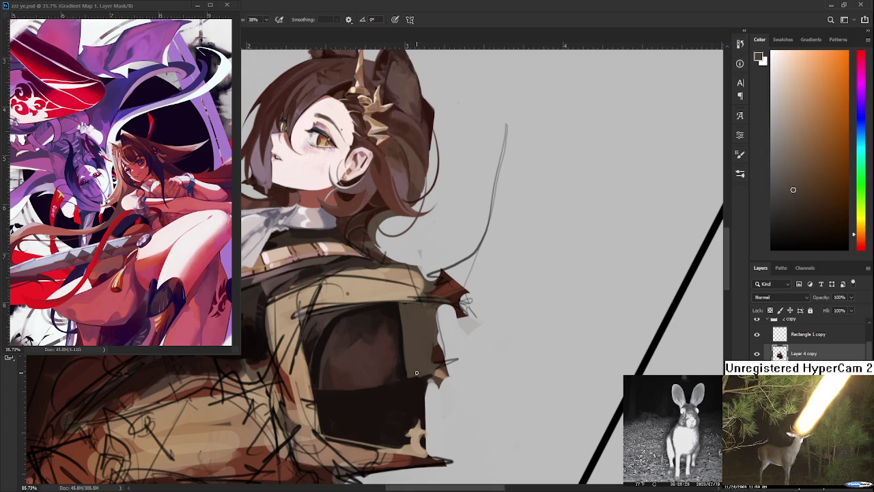
left_click(403, 384, "alt")
left_click(410, 382, "alt")
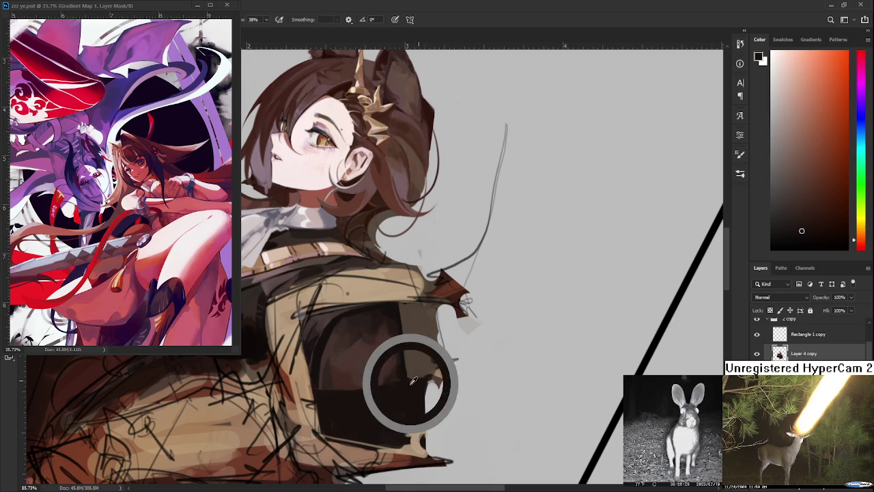
left_click(407, 380, "alt")
left_click(403, 369, "alt")
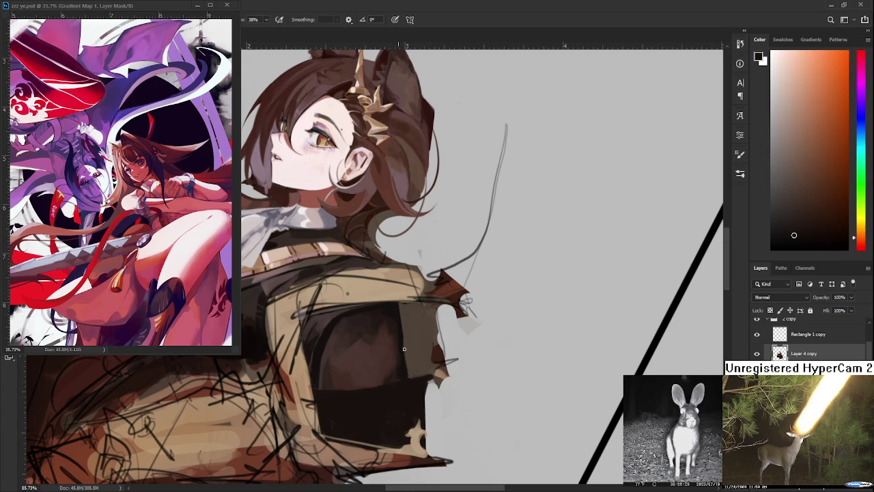
left_click(406, 318, "alt")
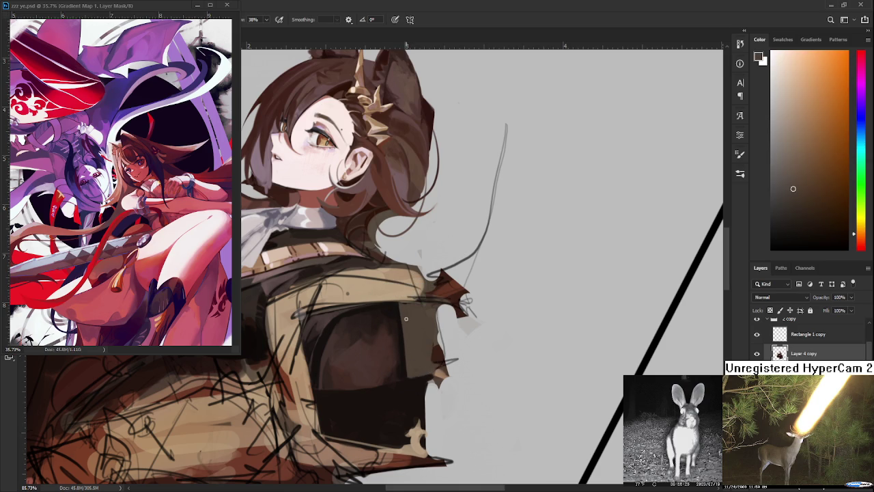
left_click(403, 309, "alt")
left_click(411, 354, "alt")
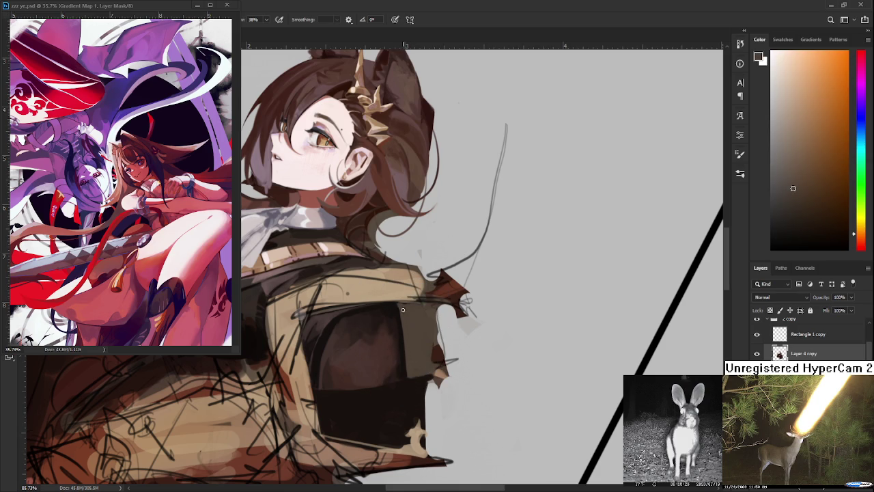
left_click(407, 367, "alt")
- Straighten the view again and paint a lighter reddish highlight down the panel's inner left edge
left_click_drag(406, 366, 484, 392)
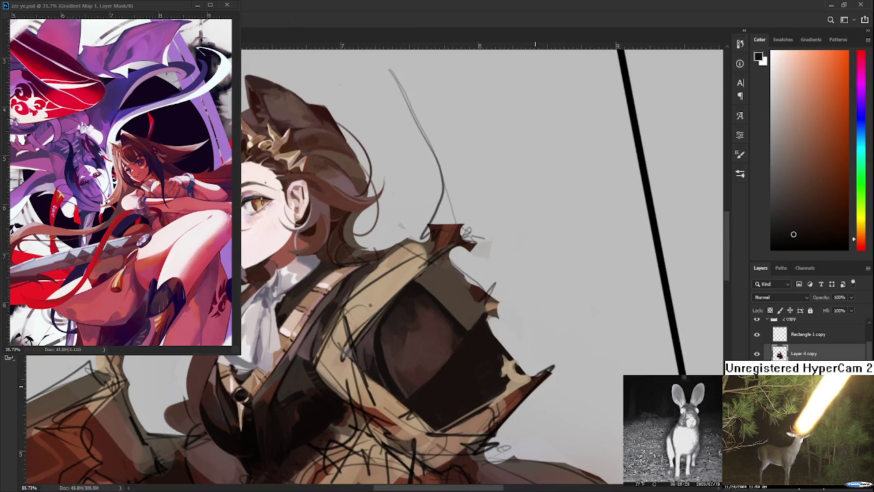
left_click_drag(499, 336, 437, 338)
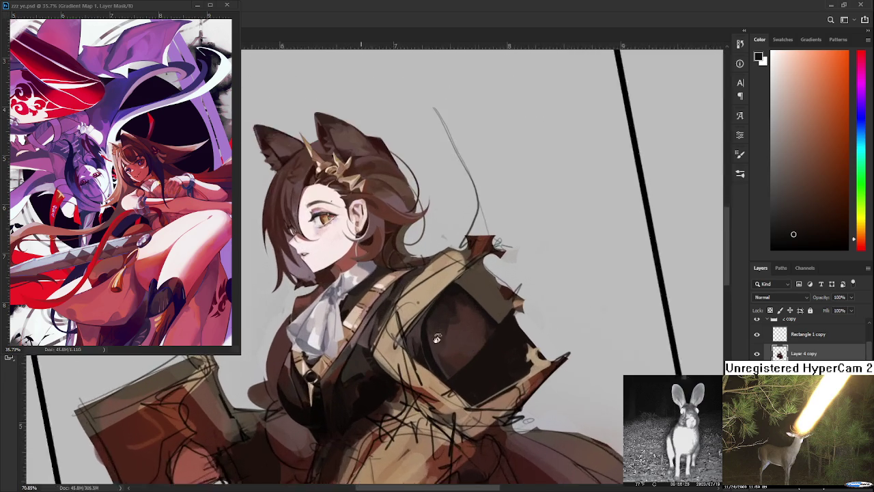
scroll(437, 339, "up", 3)
left_click_drag(435, 344, 379, 339)
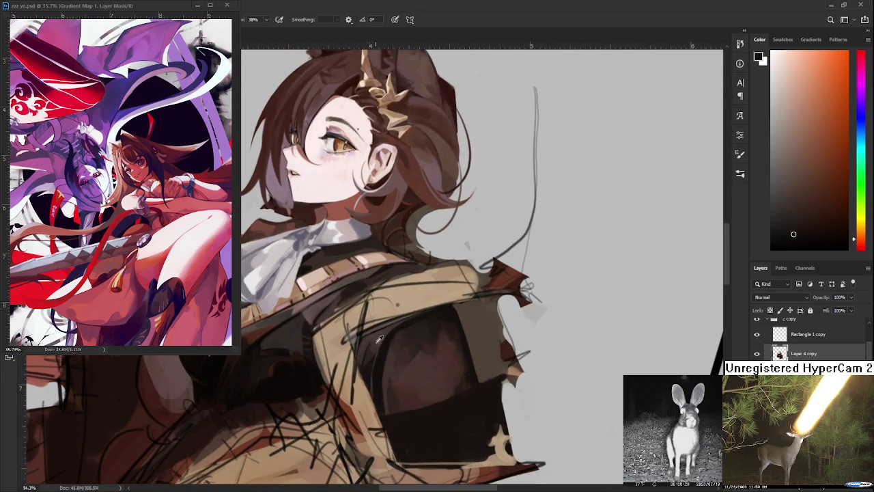
left_click(382, 336, "alt")
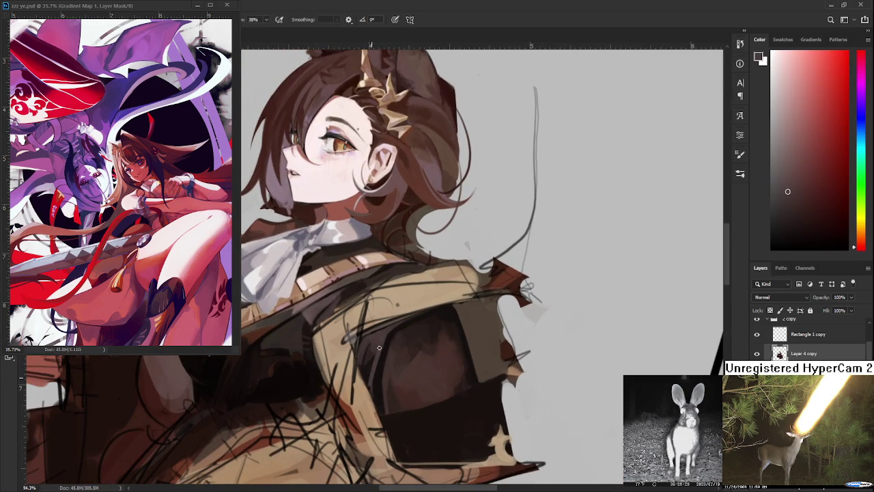
left_click(379, 356, "alt")
left_click(386, 372, "alt")
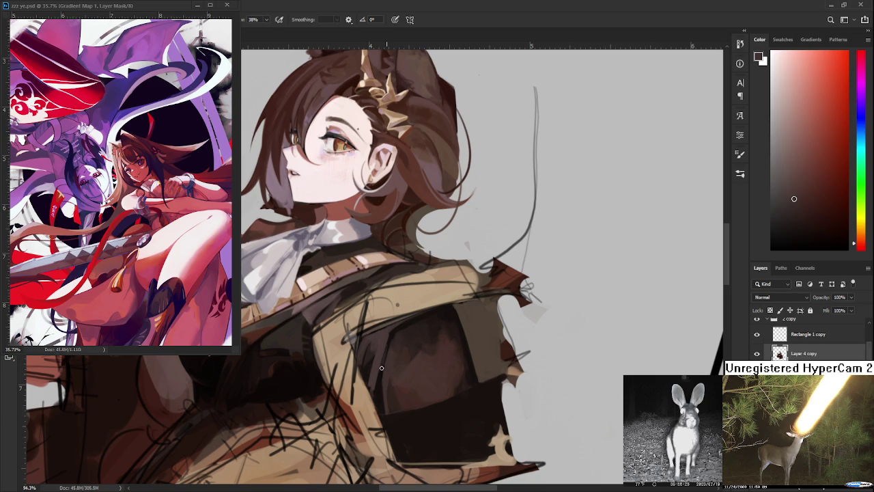
left_click(379, 395, "alt")
left_click(386, 365, "alt")
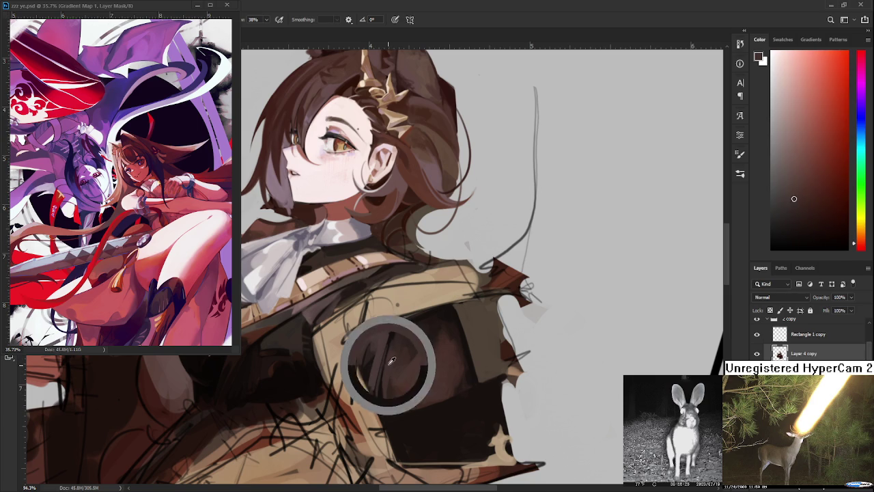
- Sample dark vest browns and paint them into the upper vest beside the cravat
left_click(386, 328, "alt")
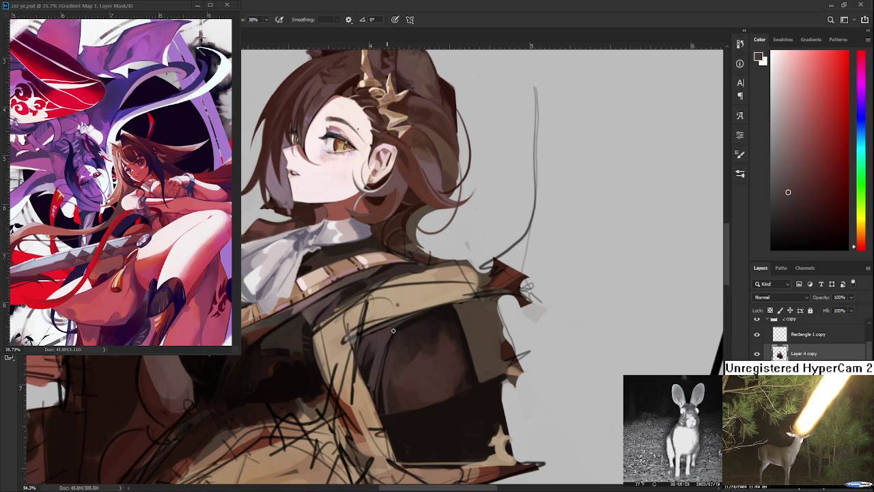
left_click(393, 330, "alt")
left_click(409, 327, "alt")
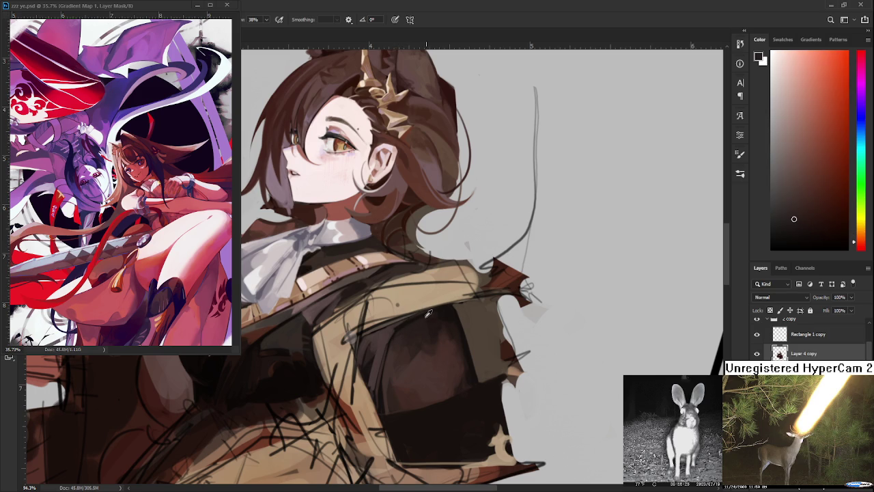
left_click(402, 325, "alt")
left_click(416, 325, "alt")
left_click(441, 311, "alt")
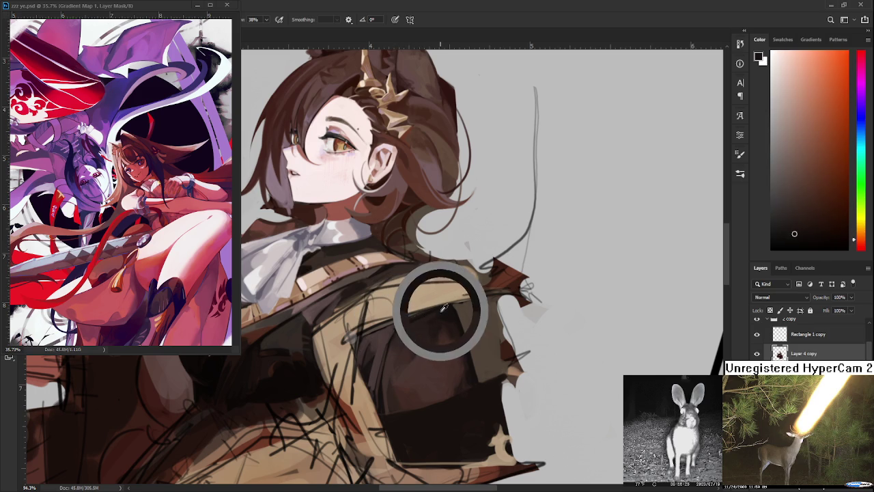
left_click(445, 311, "alt")
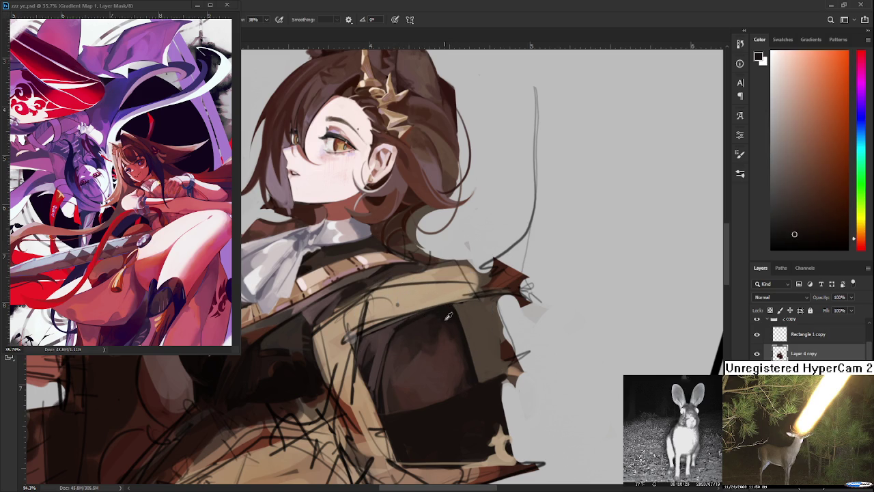
- Pick lighter reddish browns lower on the vest and paint them into the chest shadow
mouse_move(423, 328)
left_mouse_down()
mouse_move(381, 343)
mouse_move(364, 361)
left_mouse_up()
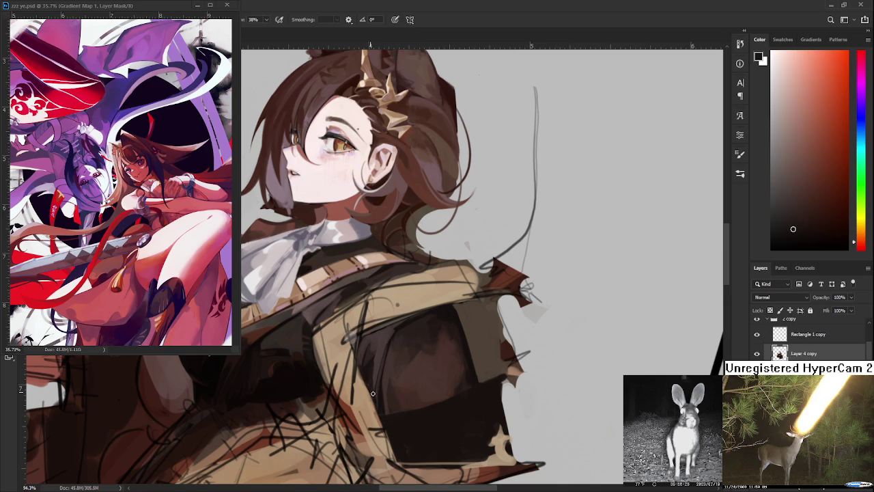
left_click(377, 379, "alt")
left_click(370, 362, "alt")
left_click_drag(377, 372, 381, 332)
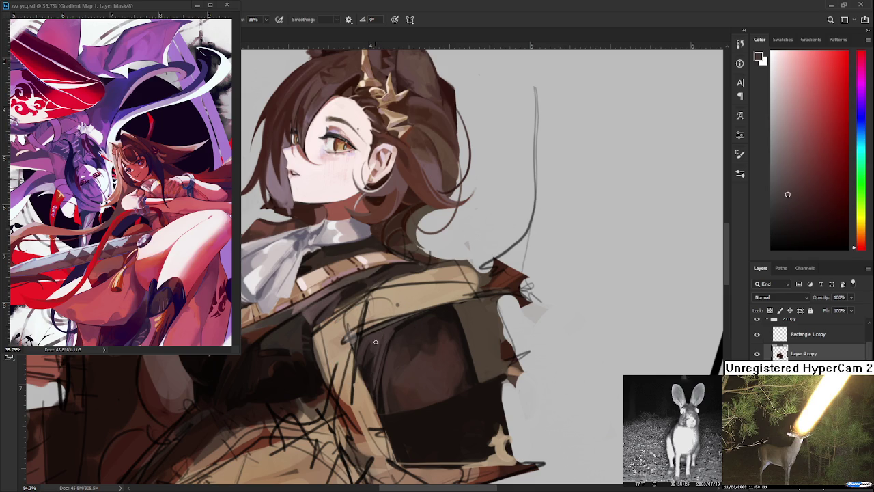
left_click_drag(374, 367, 385, 336)
left_click(369, 369)
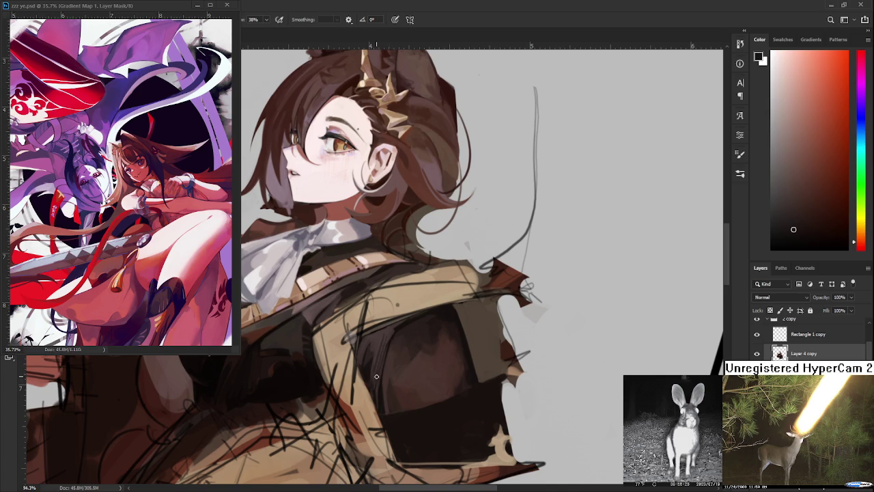
- Sample redder and darker vest browns, then paint soft shading over the chest shadow
left_click(389, 334, "alt")
left_click(380, 338, "alt")
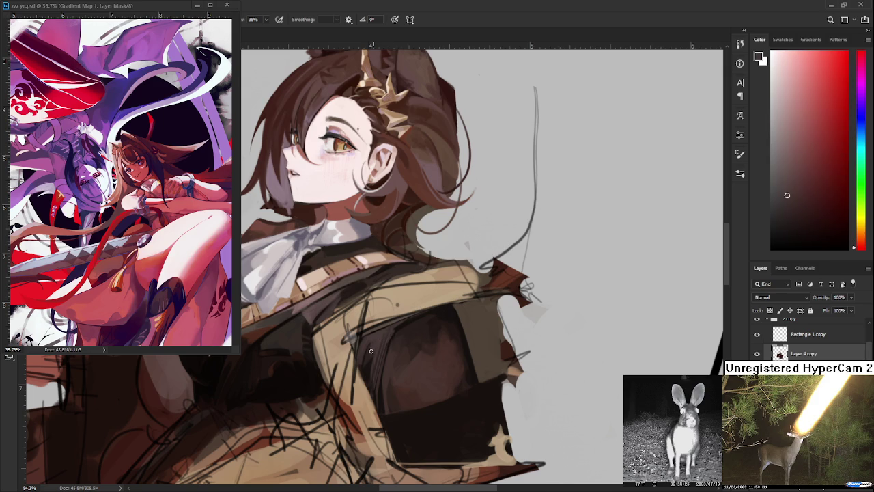
left_click(368, 353, "alt")
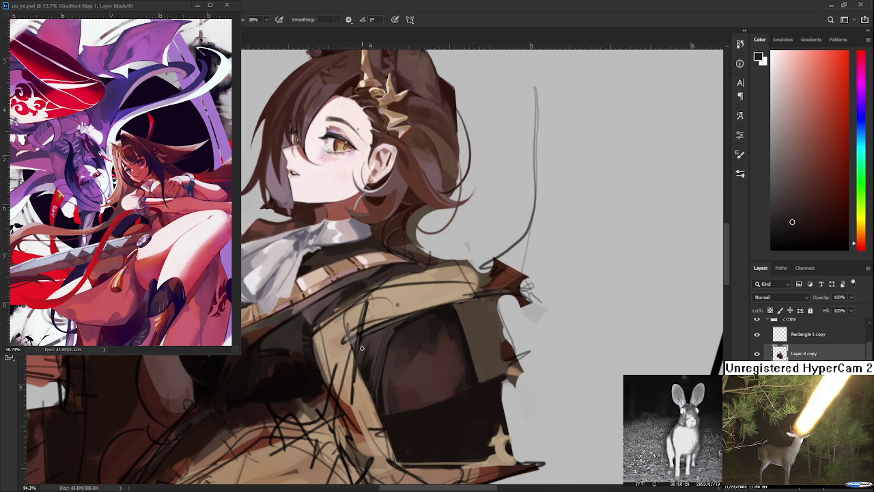
left_click(368, 352, "alt")
left_click(360, 349, "alt")
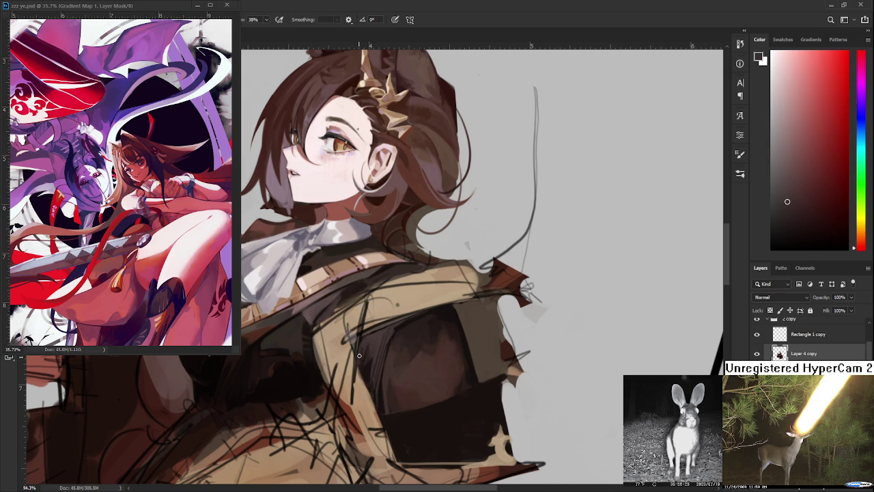
left_click(369, 338, "alt")
left_click_drag(370, 343, 370, 352)
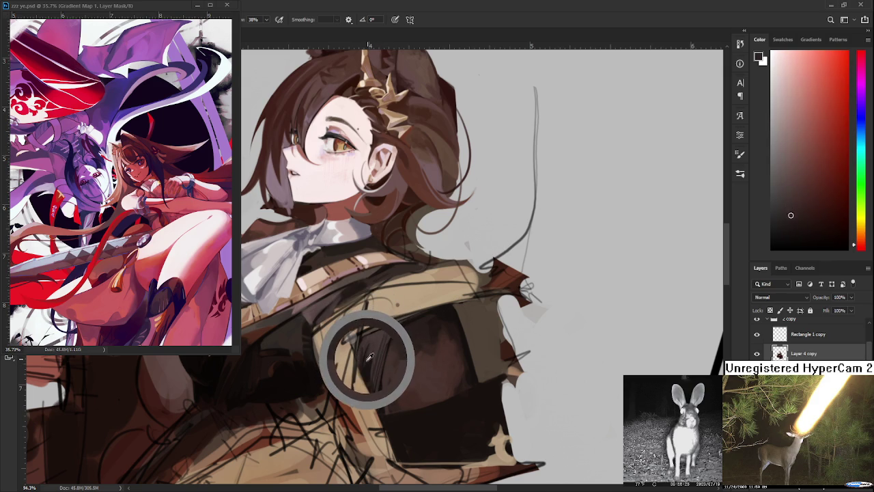
- Alternate between lighter vest brown and dark shadow colours across the chest
left_click(369, 356, "alt")
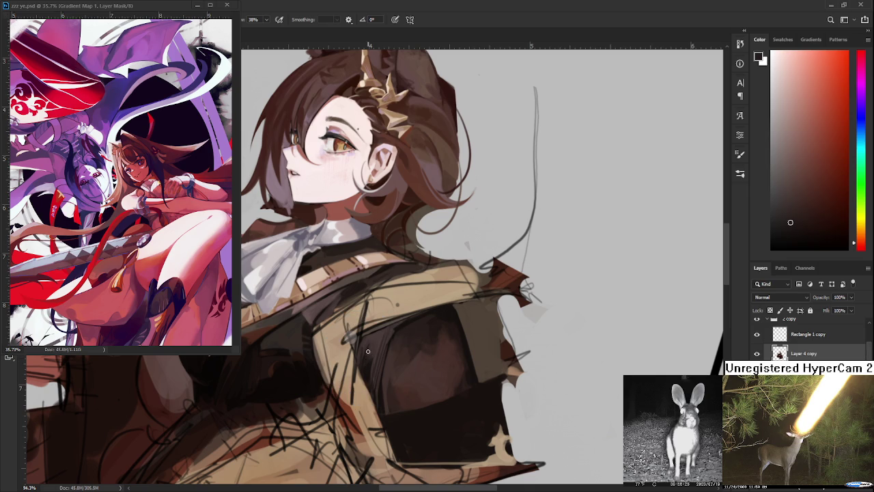
left_click(369, 354, "alt")
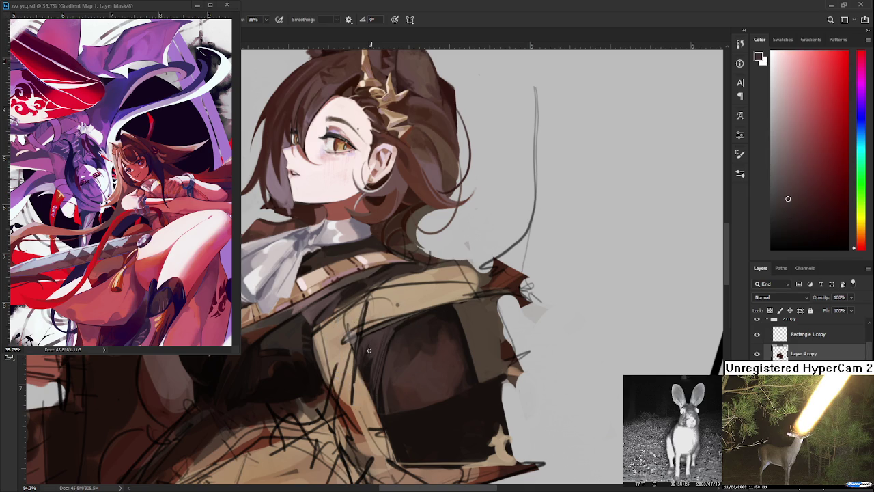
left_click(367, 358, "alt")
left_click(368, 358, "alt")
left_click(372, 344, "alt")
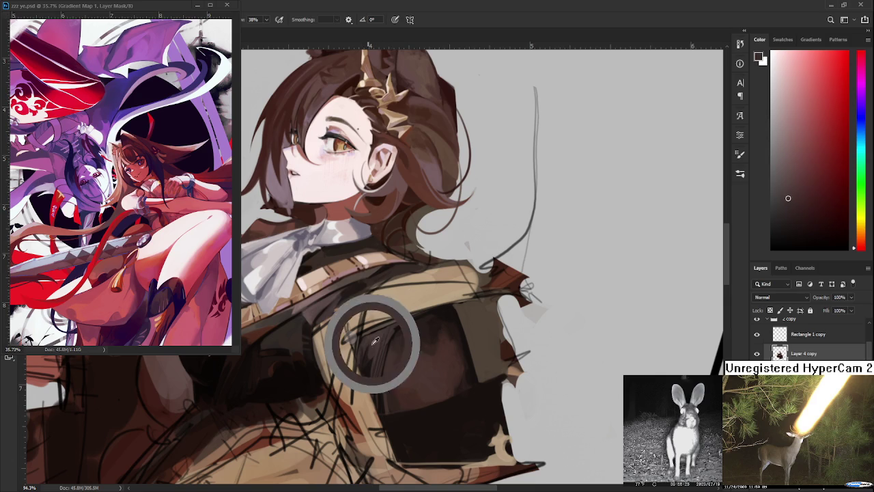
left_click(373, 348, "alt")
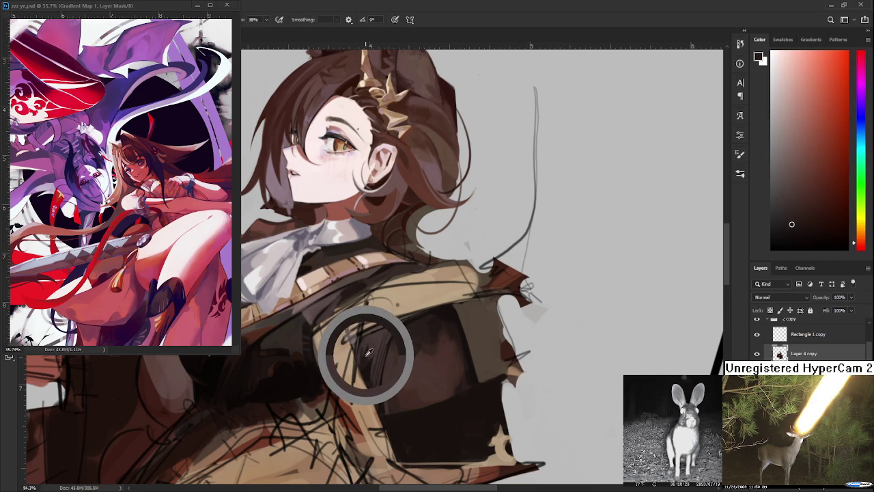
- Sample further shades along the chest shadow, ending on a darker vest brown
left_click(372, 347, "alt")
left_click(371, 351, "alt")
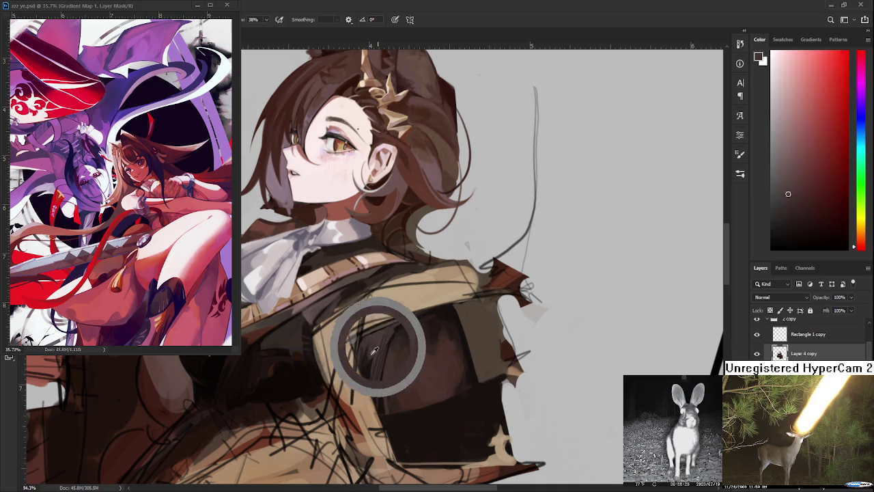
left_click(370, 347, "alt")
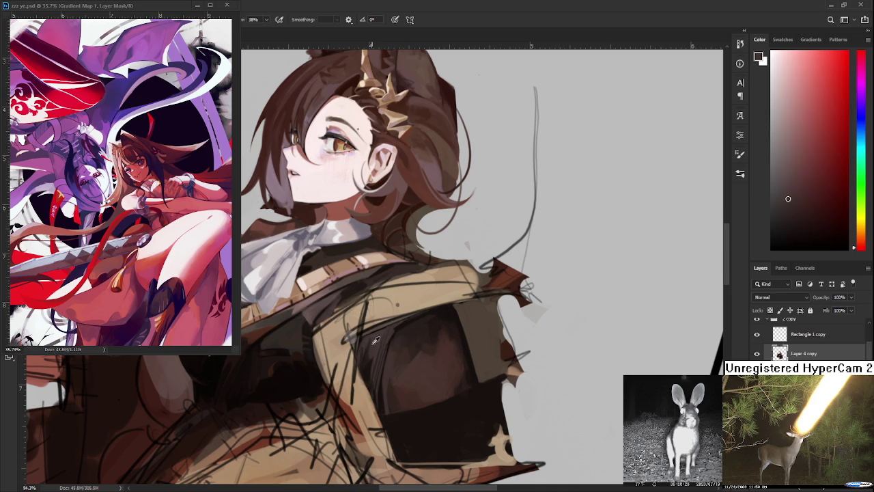
left_click(366, 353, "alt")
left_click(372, 337, "alt")
scroll(426, 352, "down", 2)
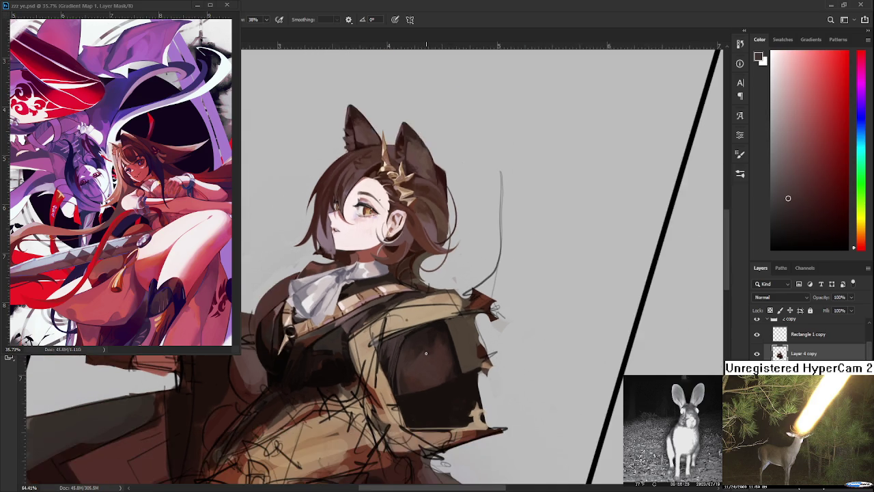
- Zoom out to review the whole composition, then zoom back in on the vest
scroll(425, 352, "down", 1)
scroll(426, 352, "up", 1)
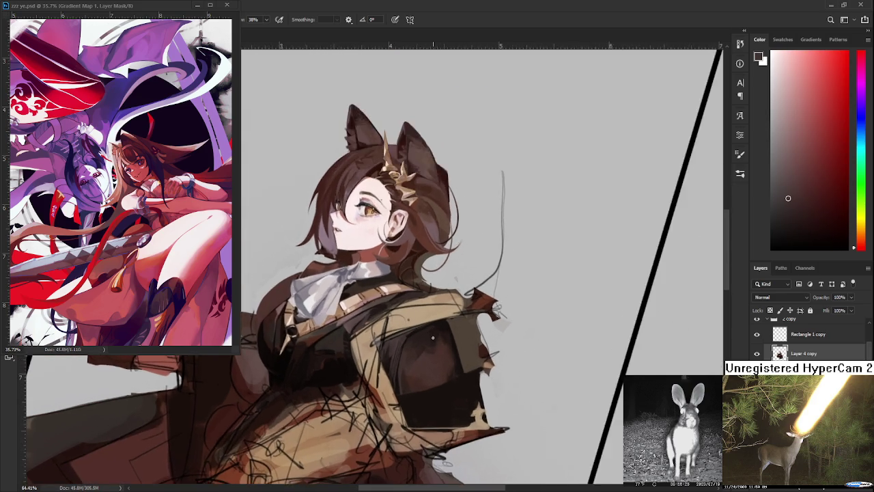
scroll(401, 330, "up", 2)
scroll(401, 330, "down", 1)
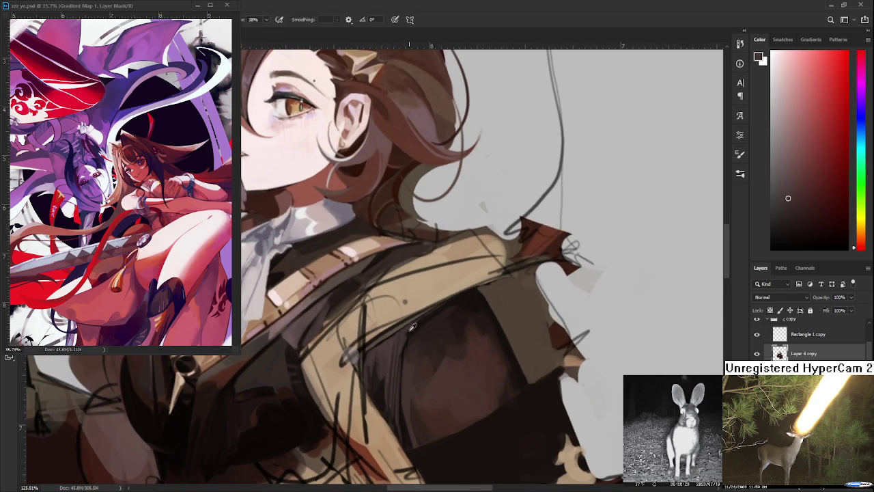
- Sample a dark red-brown from the vest, then zoom back in closer
left_click(422, 322, "alt")
left_click(408, 329, "alt")
left_click(420, 322, "alt")
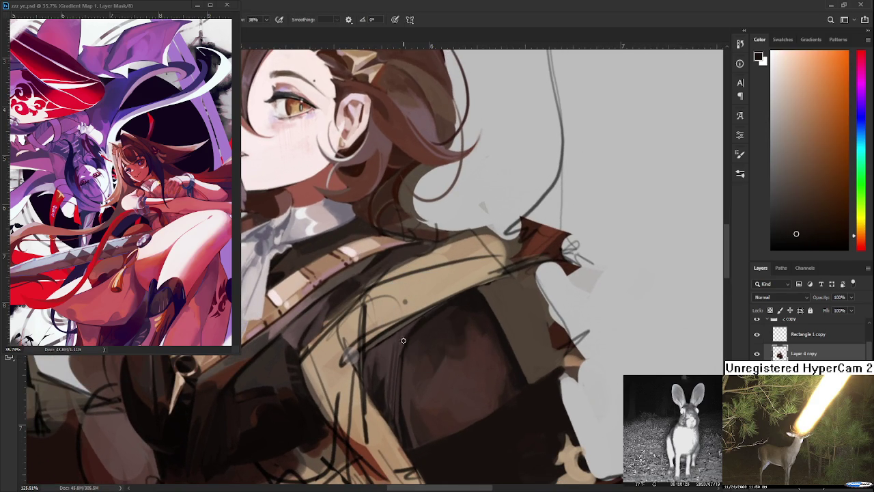
left_click(404, 334, "alt")
left_click(409, 332, "alt")
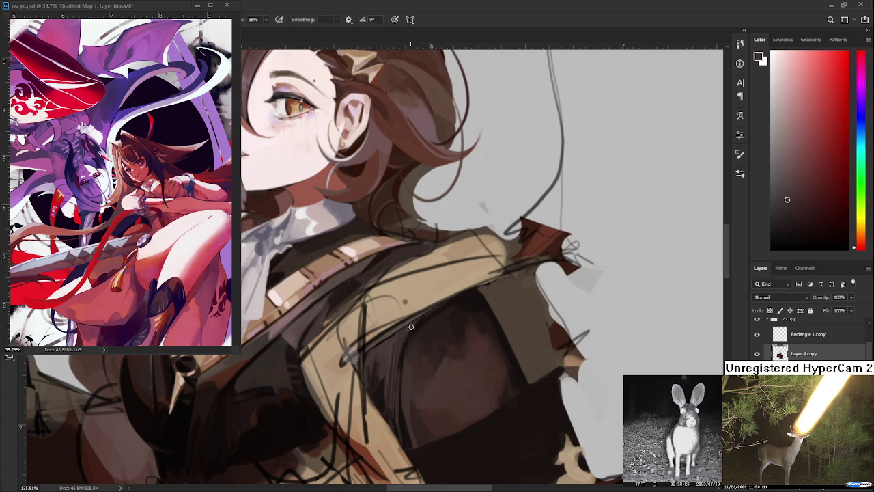
scroll(492, 351, "down", 5)
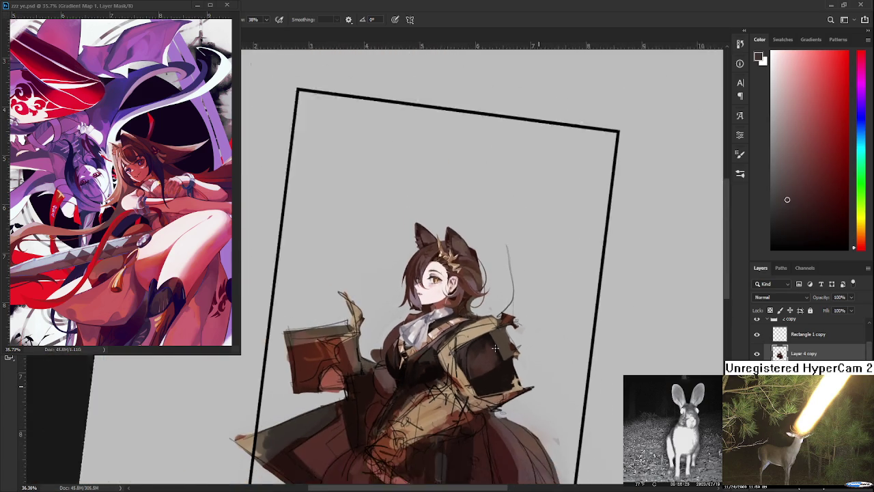
scroll(474, 341, "up", 1)
scroll(475, 341, "up", 3)
scroll(456, 348, "up", 2)
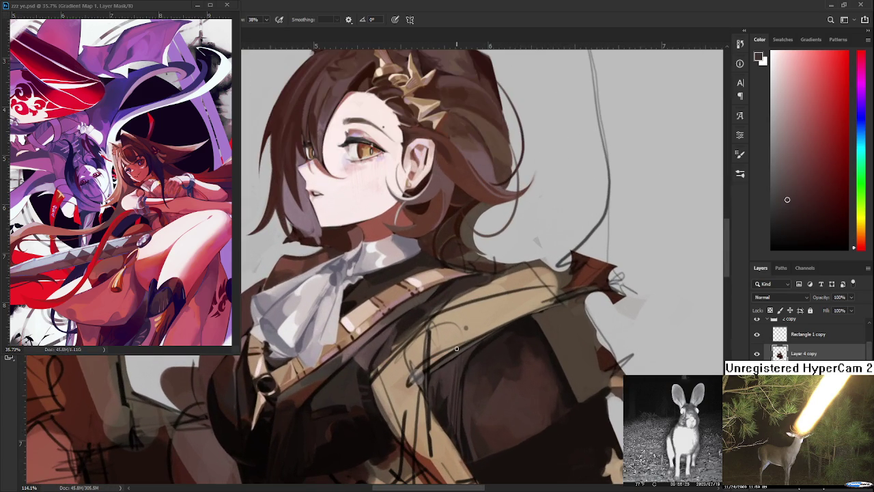
- Sample orange-browns and reddish shades from the jacket to blend the vest shadows
left_click(429, 400, "alt")
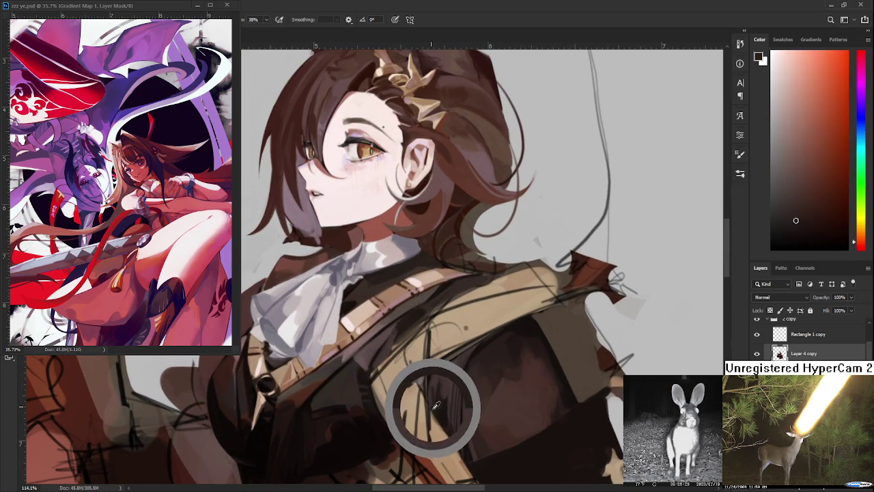
left_click(493, 421, "alt")
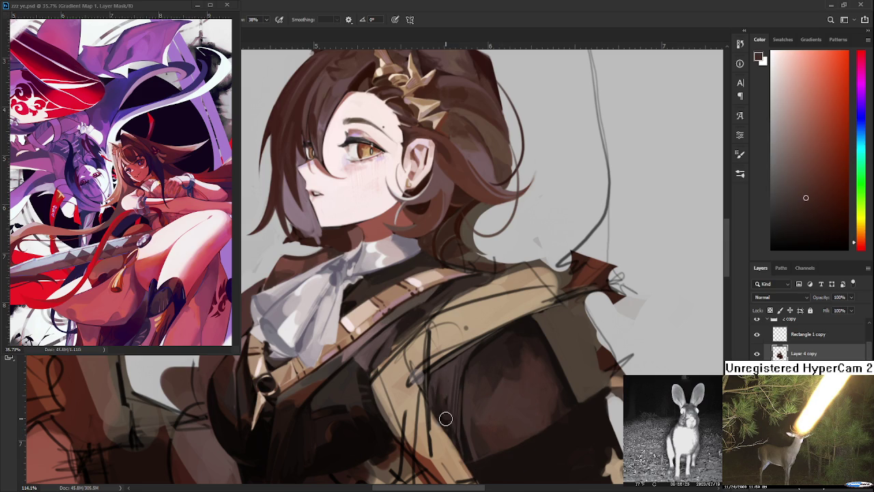
left_click(445, 373, "alt")
left_click(452, 389, "alt")
left_click(445, 377, "alt")
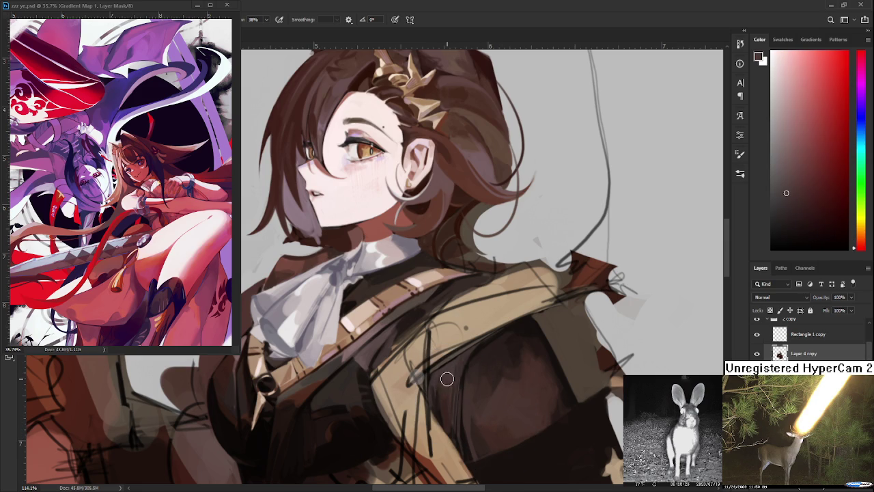
left_click(441, 411, "alt")
left_click(454, 430, "alt")
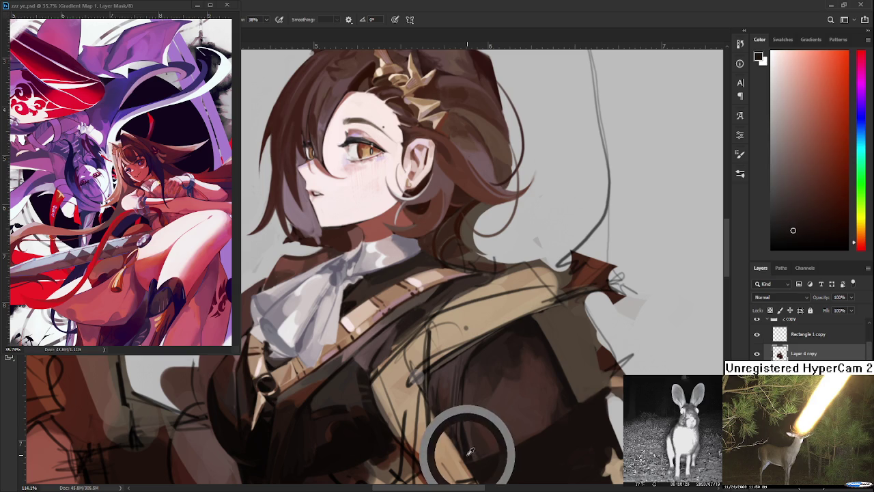
- Blend lighter and darker browns near the vest's lower edge, then sample pale cravat grey
left_click(468, 442, "alt")
left_click(470, 432, "alt")
left_click(468, 437, "alt")
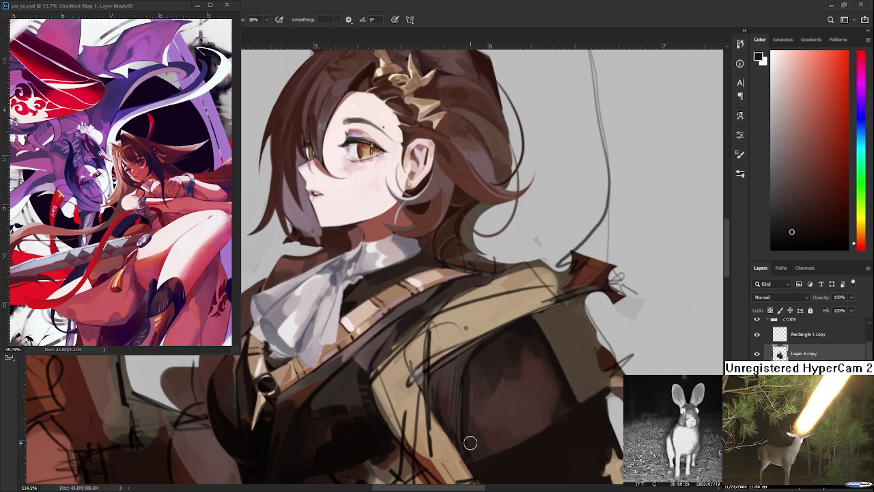
left_click(467, 409, "alt")
mouse_move(523, 431)
left_mouse_down()
mouse_move(461, 343)
mouse_move(516, 432)
left_mouse_up()
left_click(402, 280, "alt")
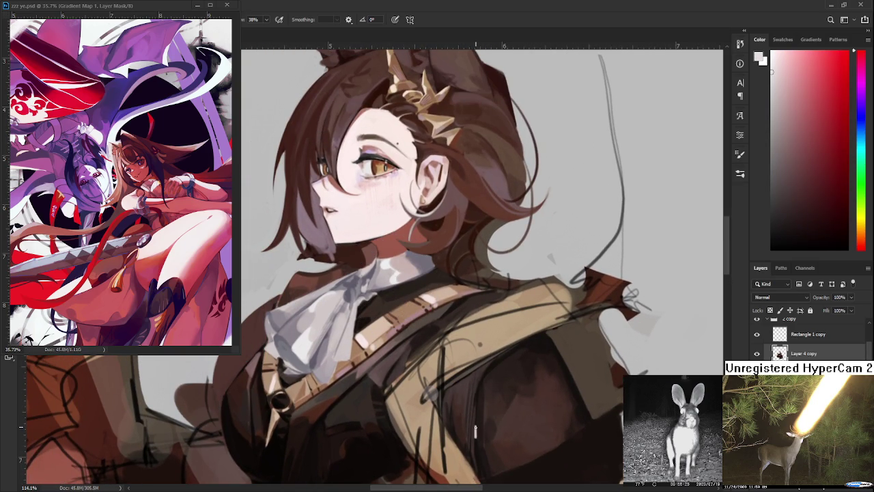
- Sample cravat greys and orange-browns from the neck area for shading
left_click_drag(497, 373, 486, 390)
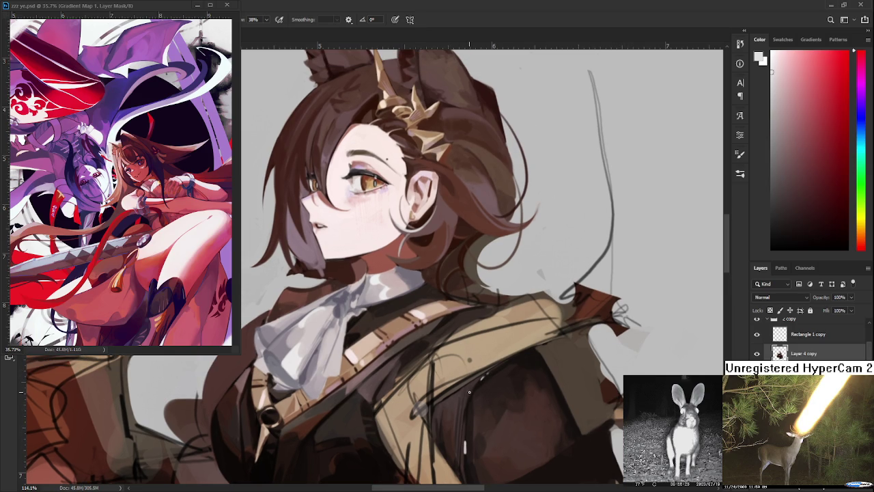
mouse_move(467, 396)
left_mouse_down()
mouse_move(468, 442)
mouse_move(454, 399)
left_mouse_up()
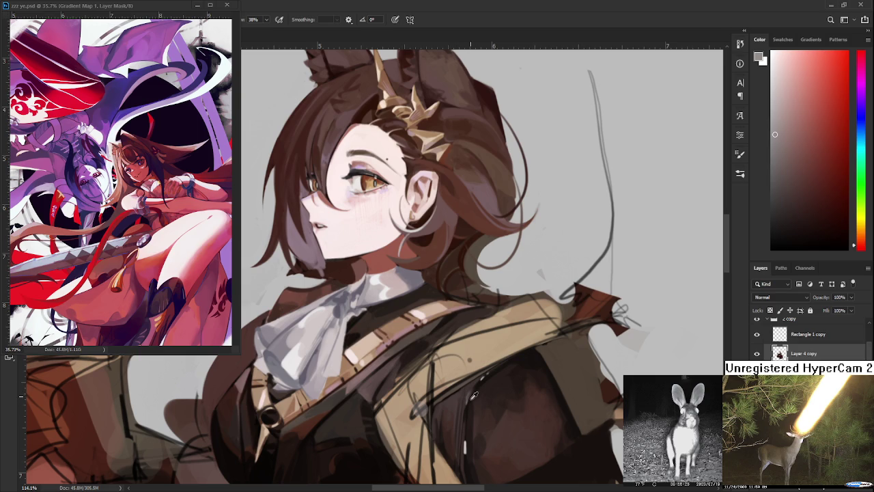
left_click(468, 396)
left_click(477, 384)
left_click(478, 384)
left_click(484, 392)
- Pick dark reds from the hair shadow and shades down the cravat and collar
left_click(482, 381)
left_click(480, 380)
left_click(478, 381)
left_click(472, 389)
left_click(472, 438)
left_click_drag(471, 438, 463, 432)
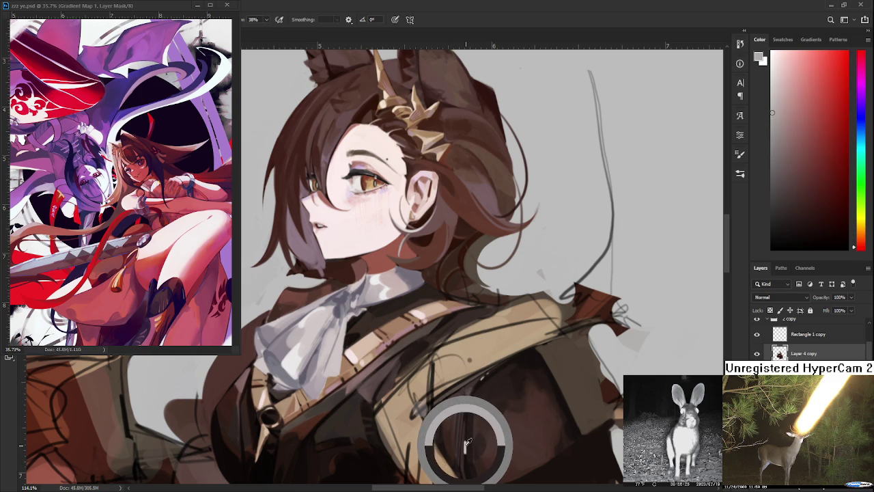
- Fine-tune the cravat shade between dark collar shadow and lighter grey
left_click(476, 382)
left_click(477, 380)
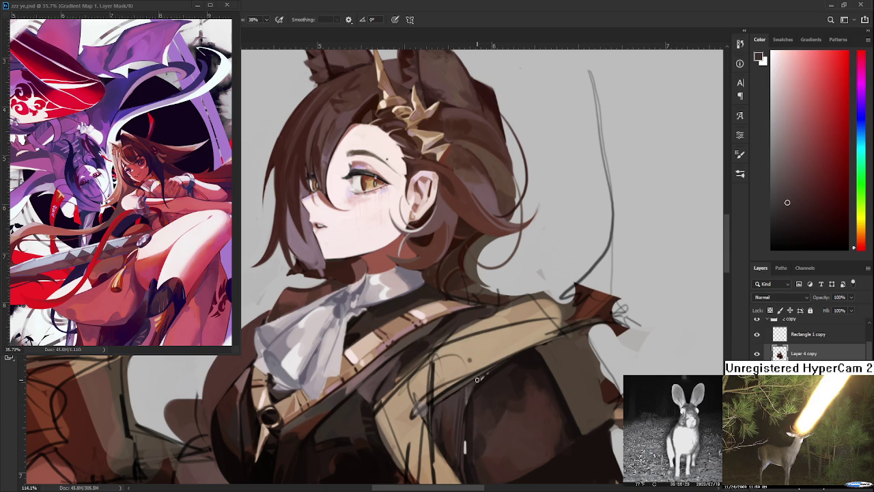
left_click(466, 388)
left_click(474, 384)
left_click(470, 391)
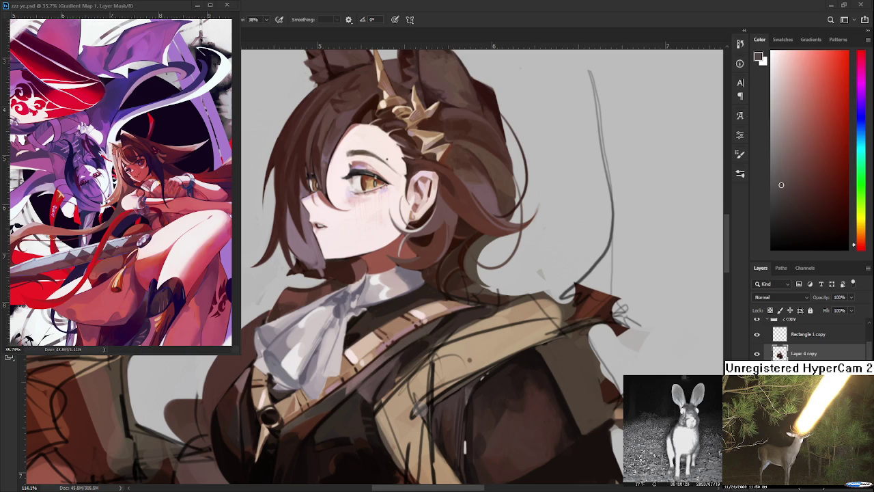
- Sample warm and dark browns from the jacket shadow just below the tan strap
scroll(507, 382, "down", 2)
scroll(507, 382, "up", 2)
scroll(505, 380, "up", 2)
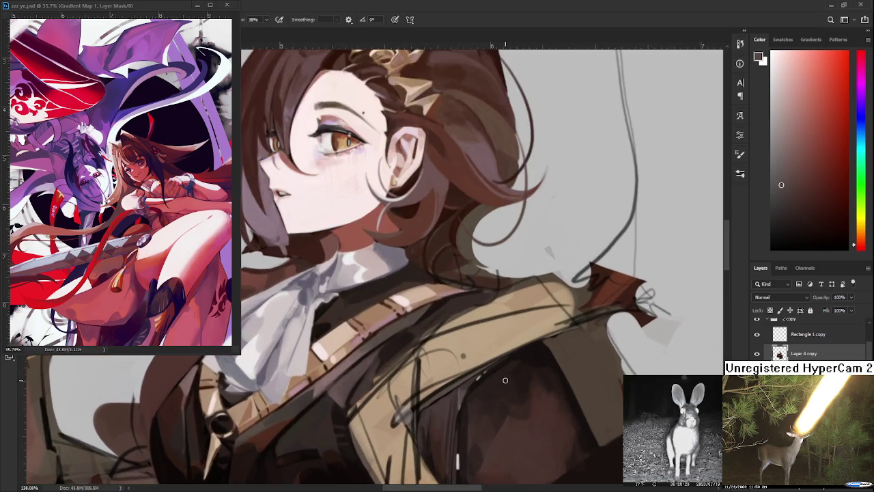
scroll(505, 380, "up", 1)
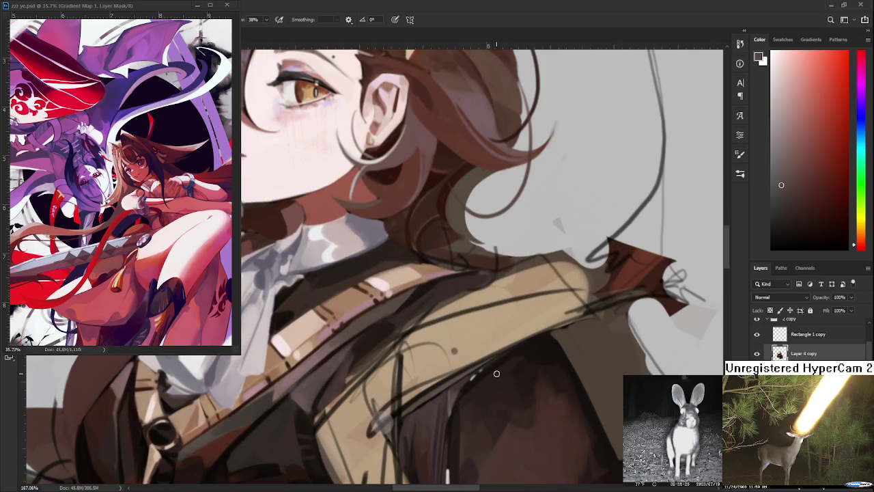
left_click(453, 396, "alt")
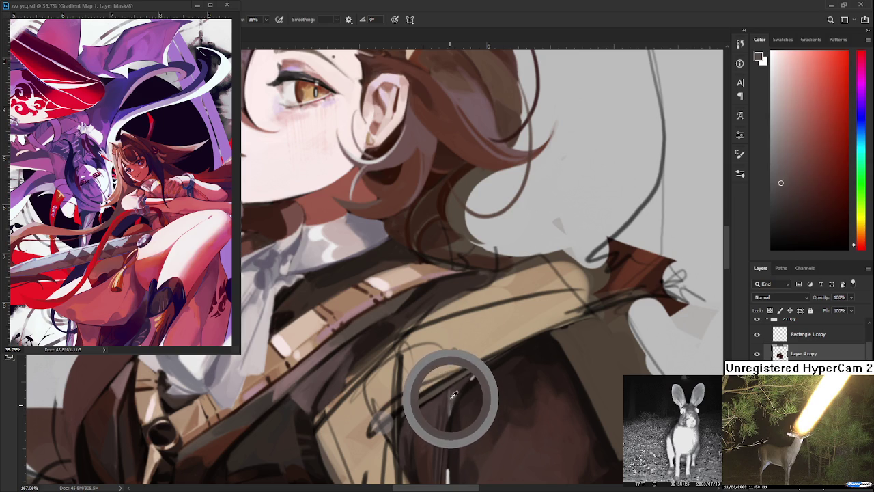
left_click(451, 408, "alt")
left_click(452, 405, "alt")
left_click(465, 387, "alt")
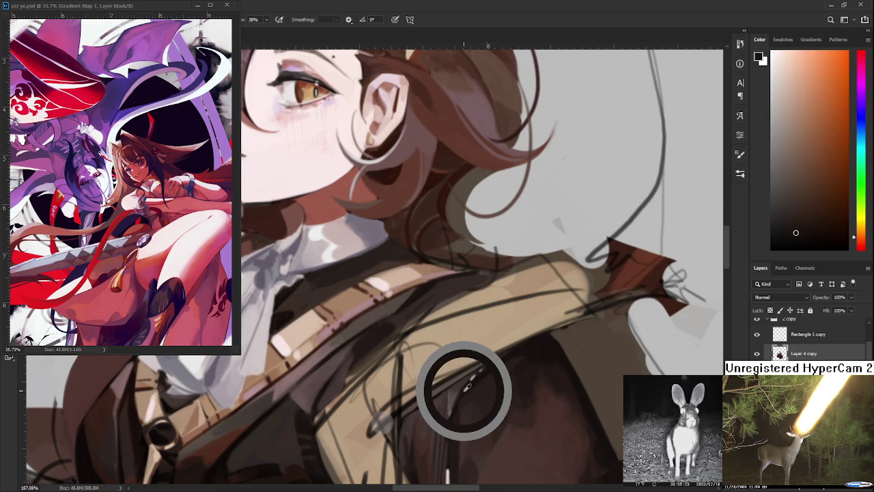
- Brush sampled shadow browns into the dark area beside and under the strap
mouse_move(467, 387)
left_mouse_down()
mouse_move(473, 378)
mouse_move(467, 385)
left_mouse_up()
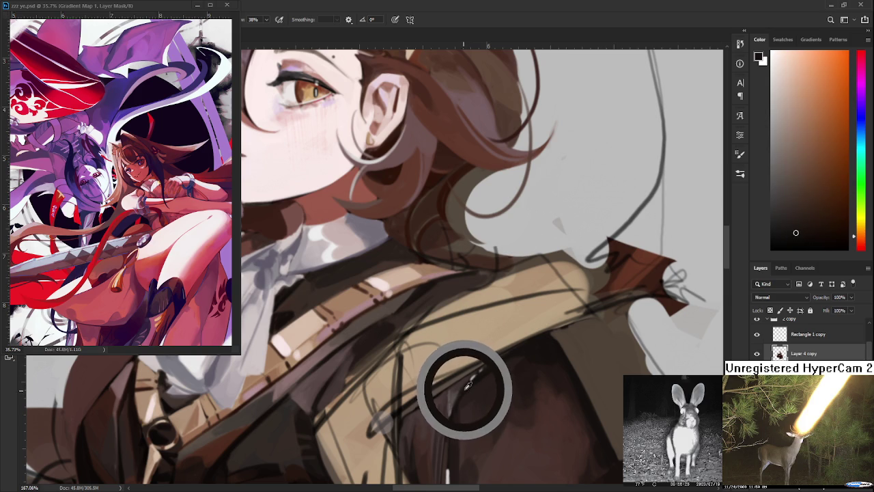
left_click_drag(467, 387, 455, 397)
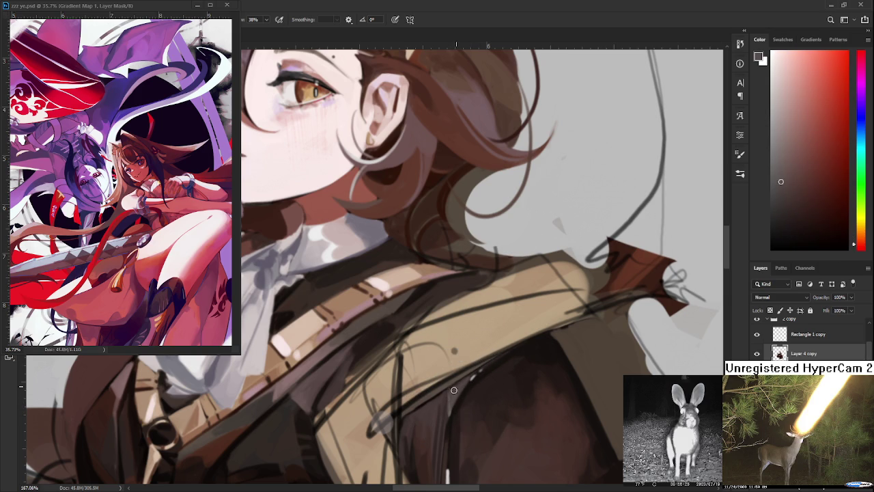
left_click(452, 396)
mouse_move(452, 396)
left_mouse_down()
mouse_move(458, 402)
mouse_move(444, 395)
left_mouse_up()
left_click(439, 389)
- Eyedrop darker chest browns and dab them into the shadow below the strap
scroll(508, 351, "down", 3)
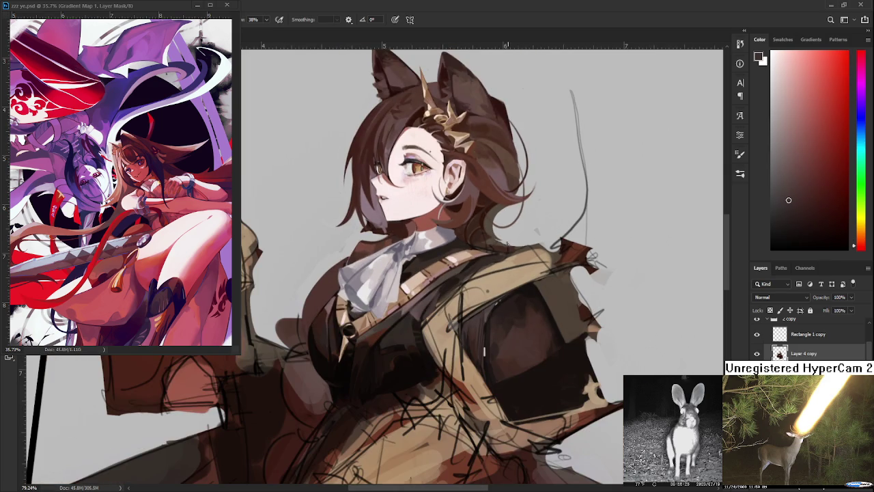
scroll(508, 351, "up", 2)
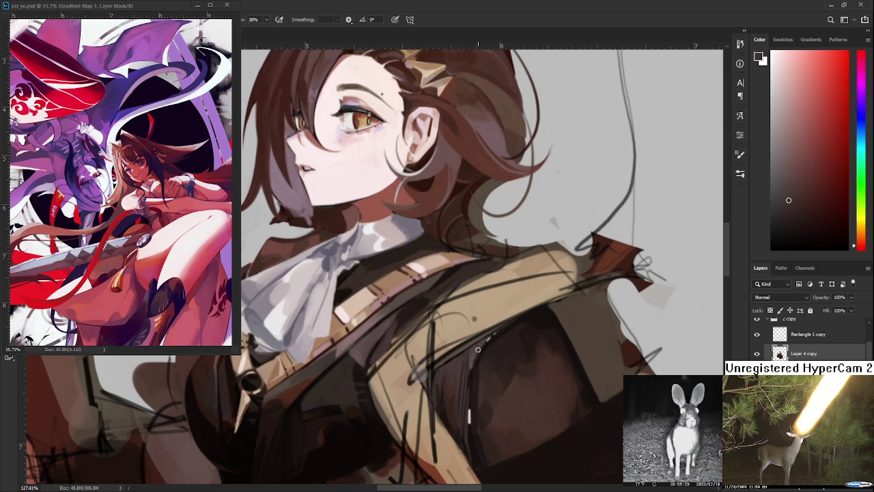
left_click(445, 390, "alt")
left_click(444, 397, "alt")
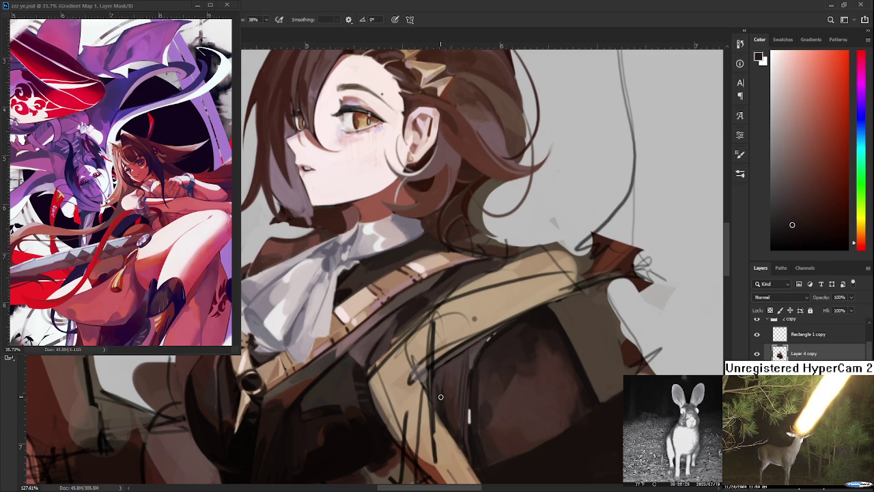
left_click(443, 410, "alt")
left_click(449, 375, "alt")
left_click(442, 410, "alt")
left_click(453, 425, "alt")
- Blend neighbouring jacket tones near the strap and lower jacket into the chest shadow
left_click(455, 424, "alt")
left_click(447, 413, "alt")
left_click(447, 367, "alt")
left_click(439, 390, "alt")
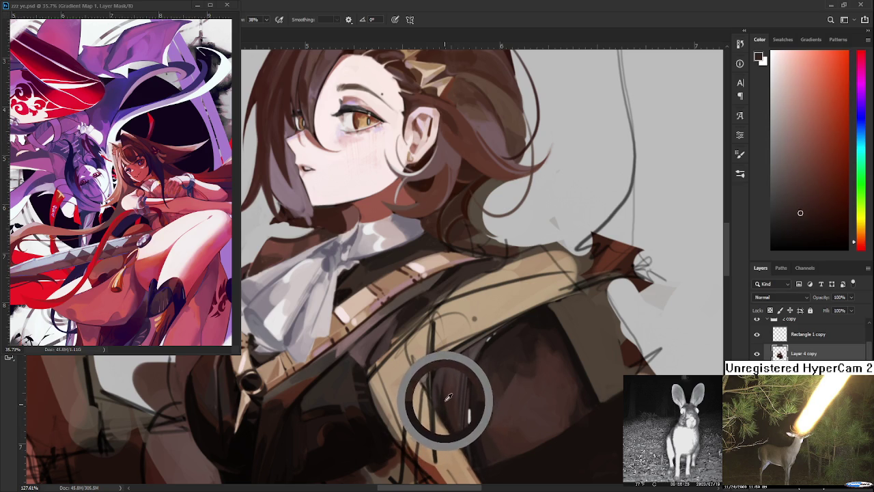
left_click(453, 418, "alt")
left_click(455, 431, "alt")
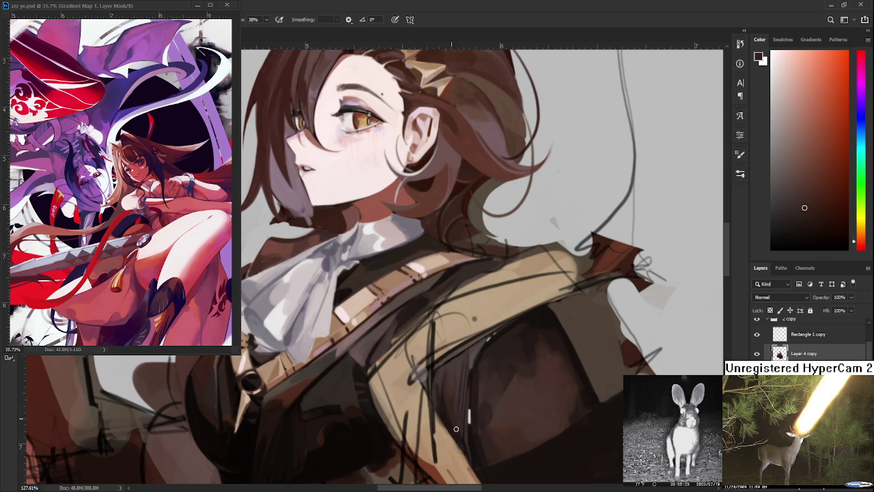
left_click(470, 434, "alt")
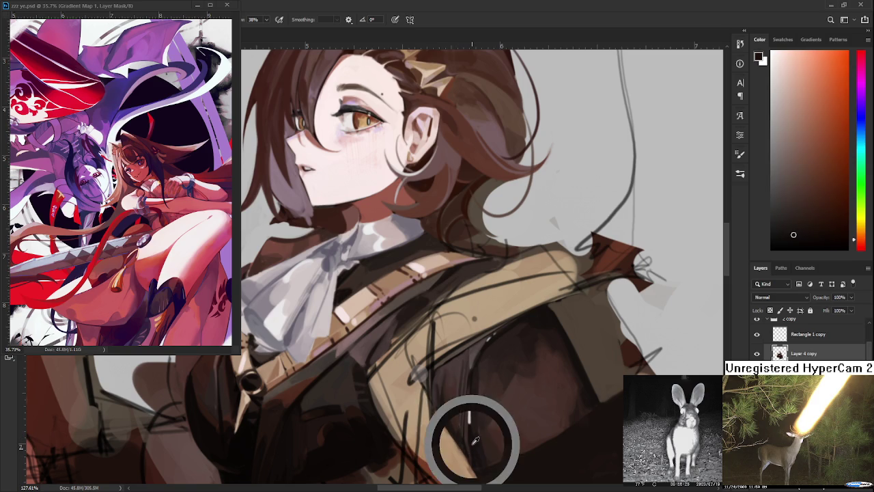
left_click_drag(480, 460, 465, 305)
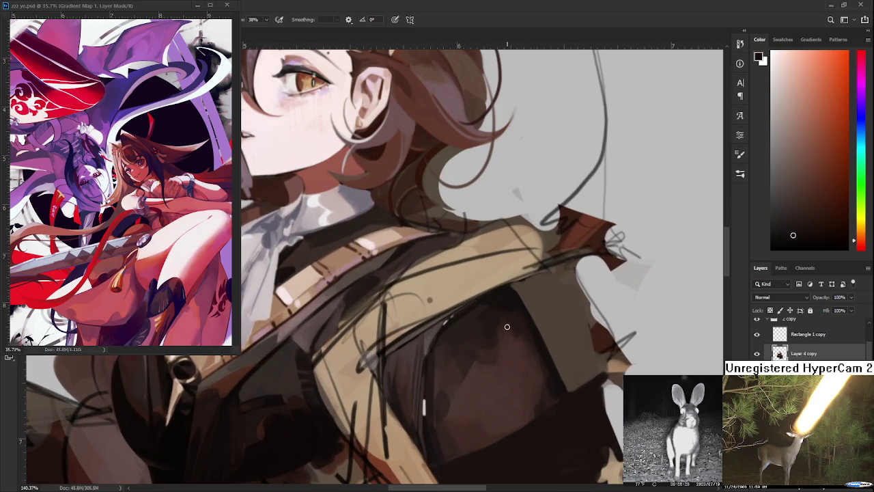
- Resample lighter and darker jacket browns to soften the shadow gradation
left_click(427, 342, "alt")
mouse_move(433, 345)
left_mouse_down()
mouse_move(449, 376)
mouse_move(430, 420)
left_mouse_up()
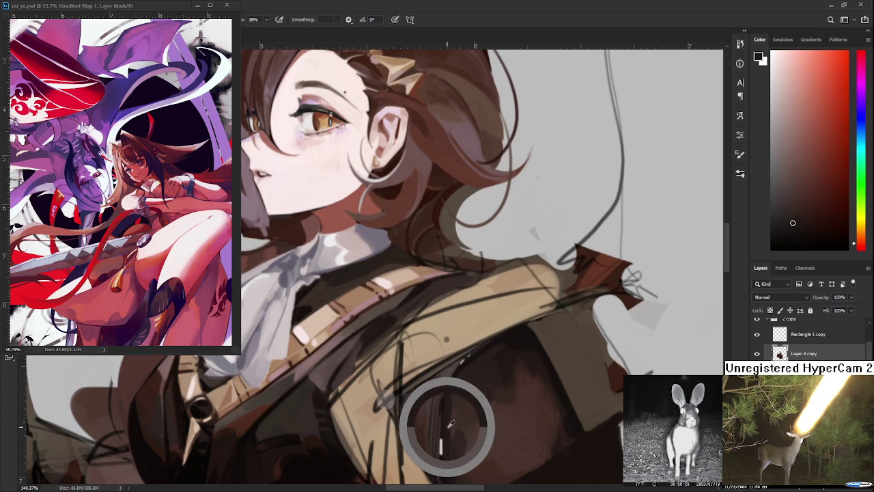
left_click(451, 429, "alt")
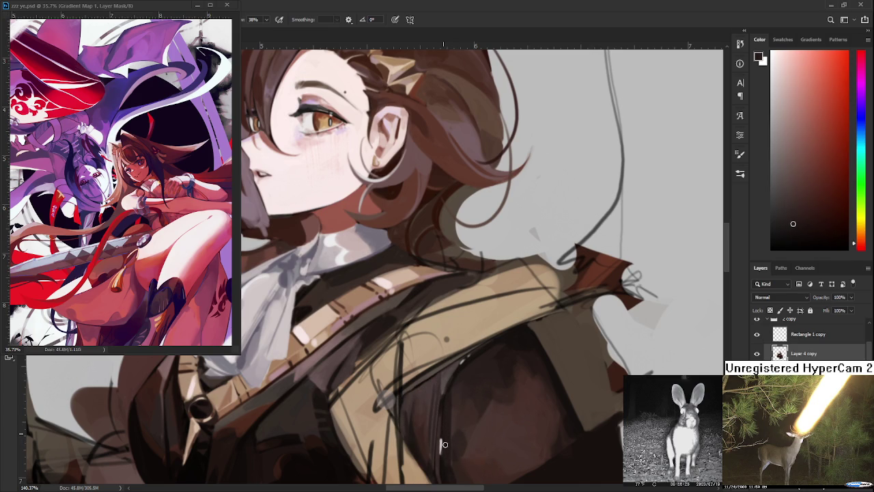
left_click(444, 444, "alt")
left_click(454, 424, "alt")
left_click(455, 415, "alt")
- Dab alternating lighter and darker browns beside the strap to smooth the chest shading
left_click(450, 401, "alt")
left_click(459, 381, "alt")
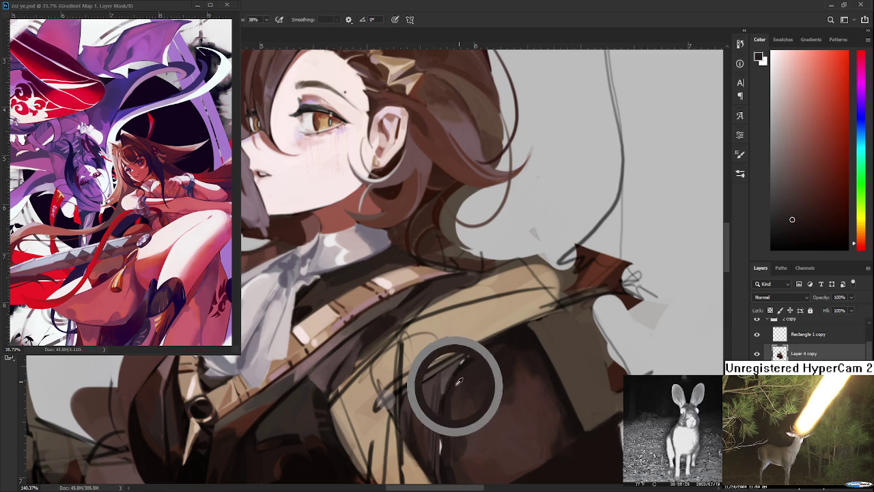
left_click(458, 386, "alt")
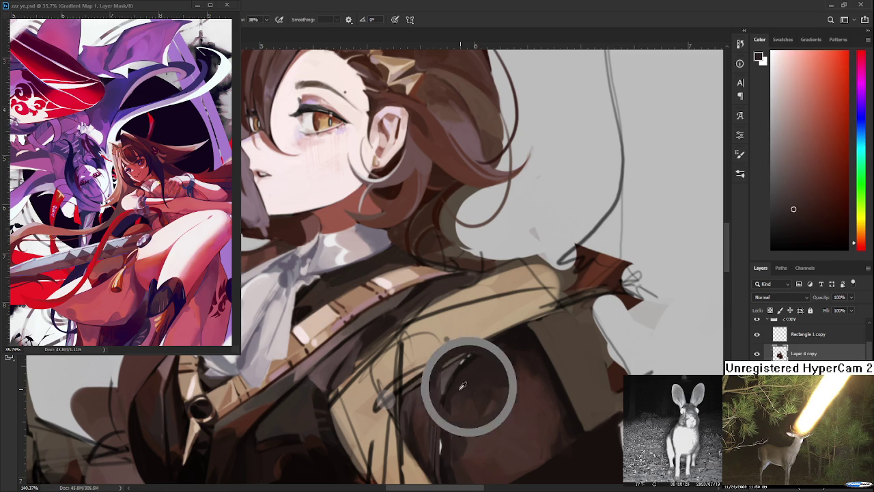
left_click(454, 390, "alt")
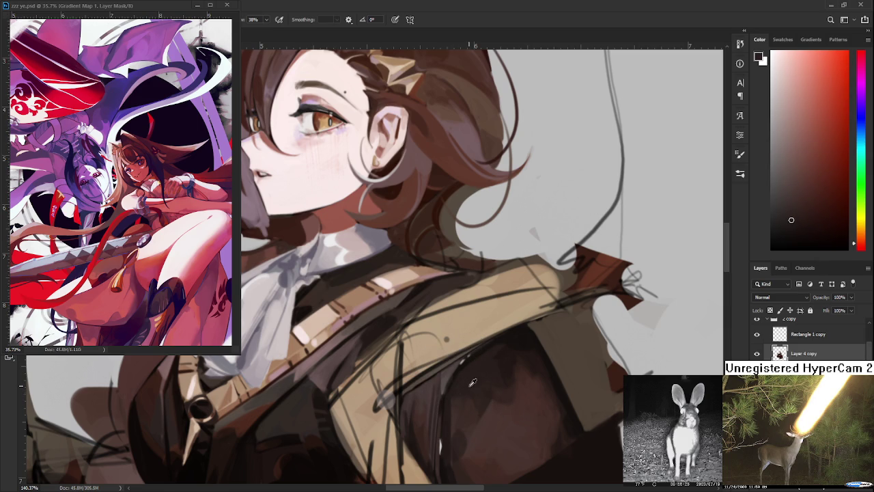
left_click(457, 387, "alt")
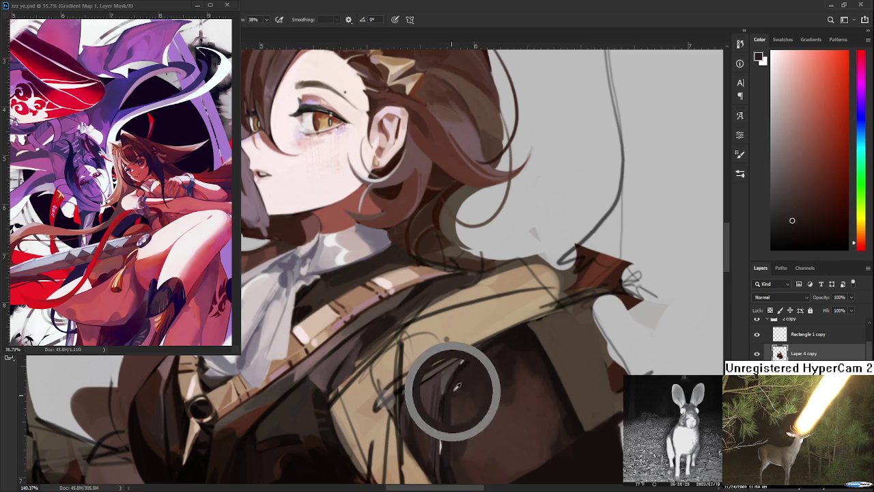
left_click(457, 390, "alt")
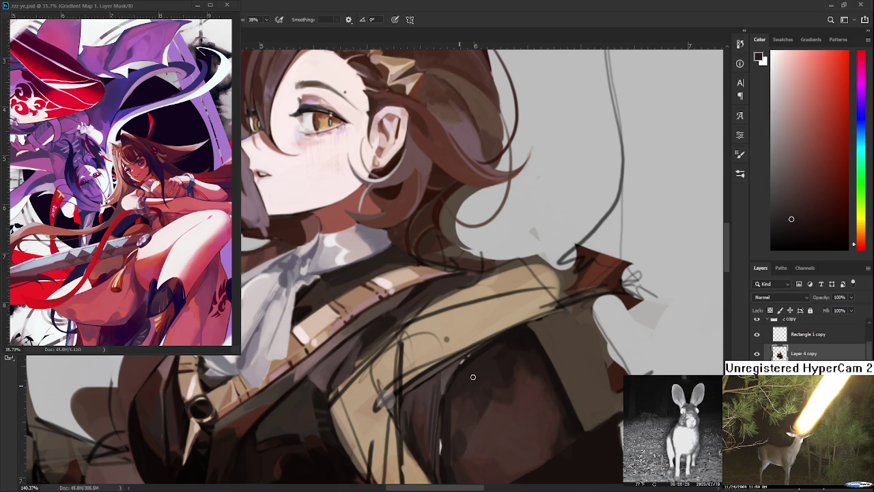
scroll(439, 347, "down", 5)
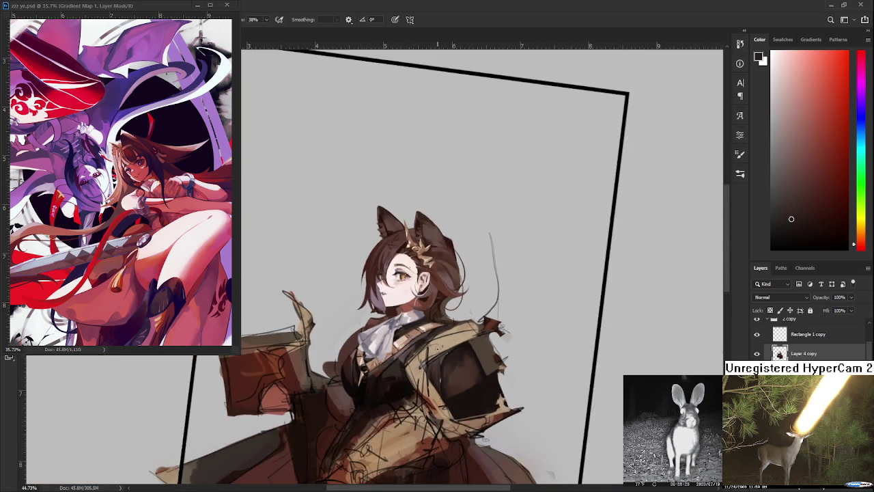
- Sample a jacket brown and lighten the dark area on the figure's right side
scroll(439, 347, "up", 1)
scroll(437, 346, "down", 2)
scroll(437, 347, "up", 2)
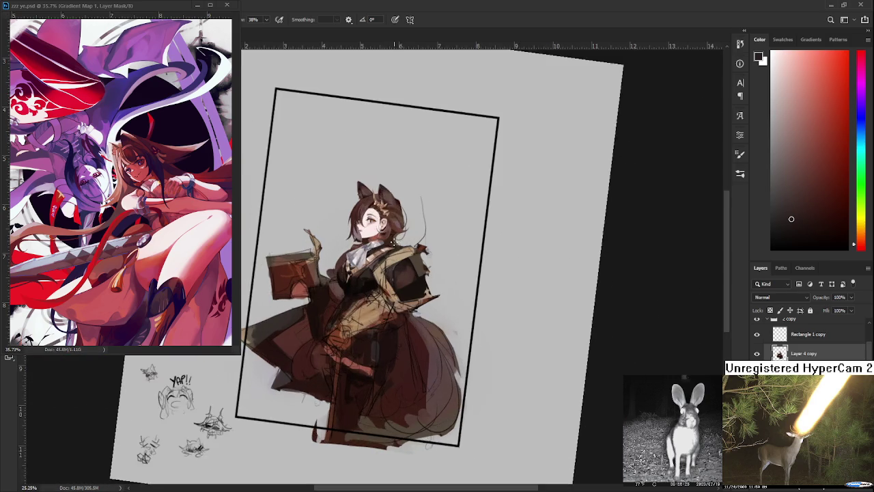
scroll(424, 335, "up", 3)
scroll(394, 312, "up", 3)
scroll(394, 312, "up", 1)
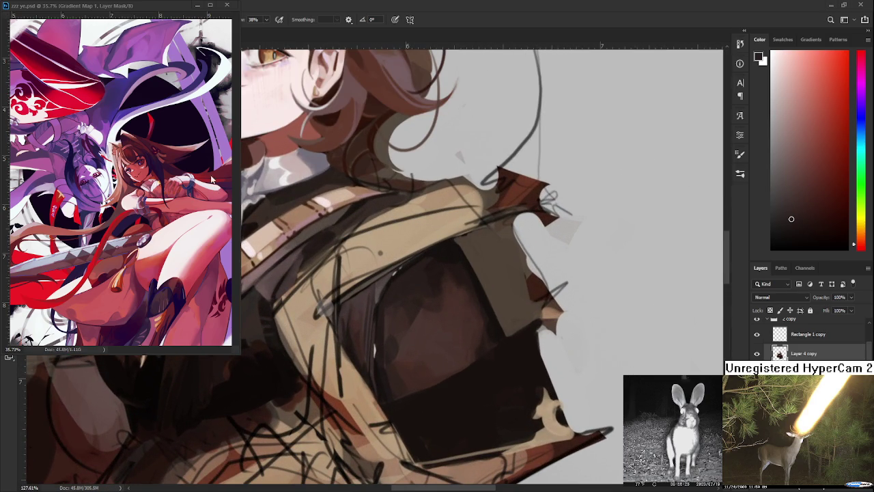
scroll(465, 377, "up", 1)
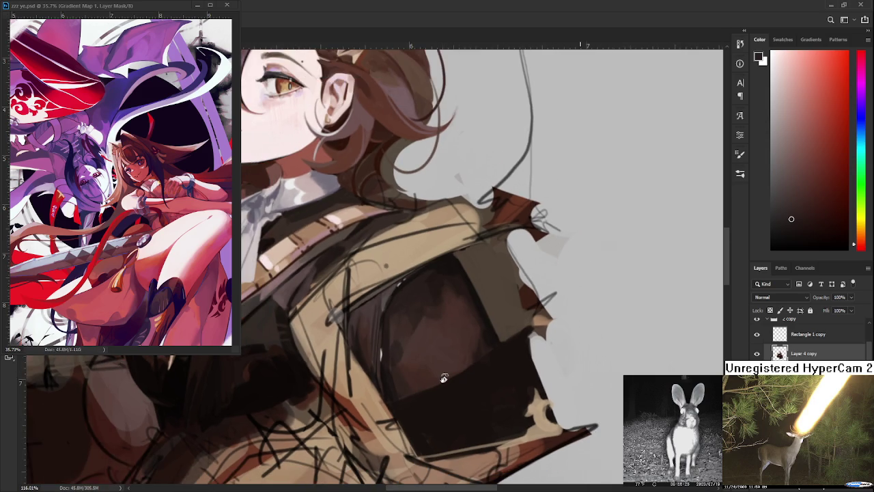
scroll(445, 376, "down", 2)
scroll(448, 379, "down", 2)
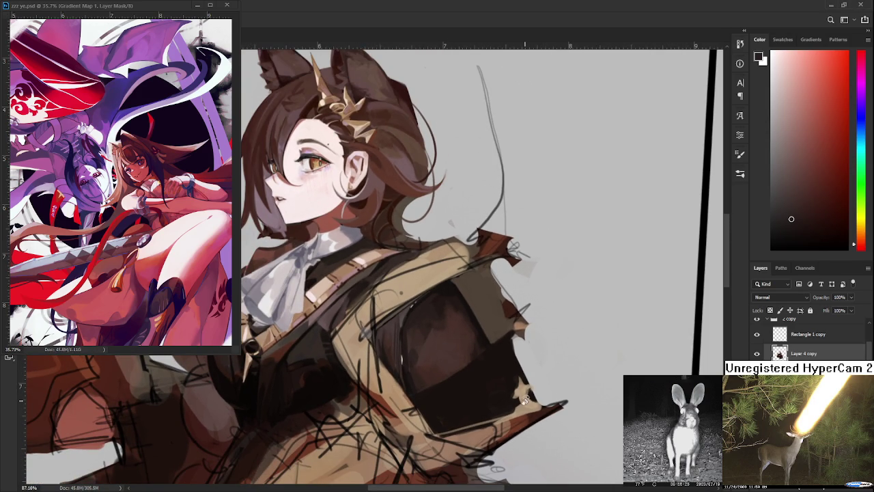
left_click(461, 353, "alt")
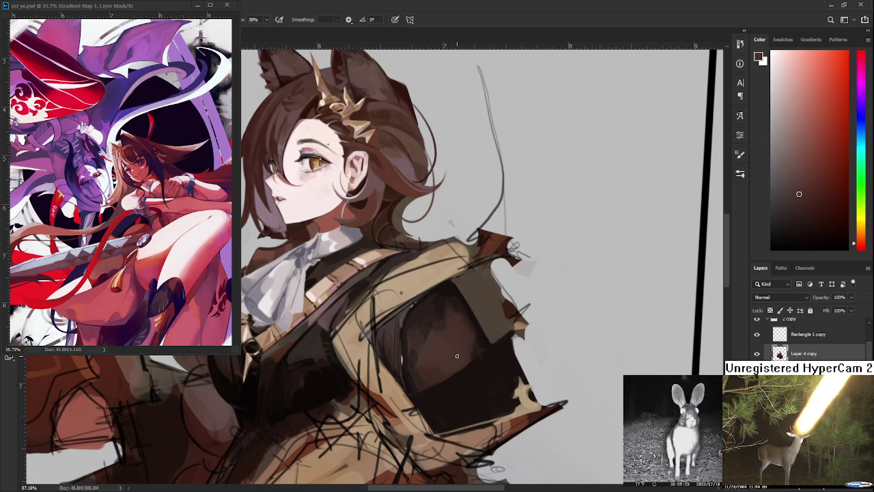
mouse_move(437, 396)
left_mouse_down()
mouse_move(496, 358)
mouse_move(487, 378)
left_mouse_up()
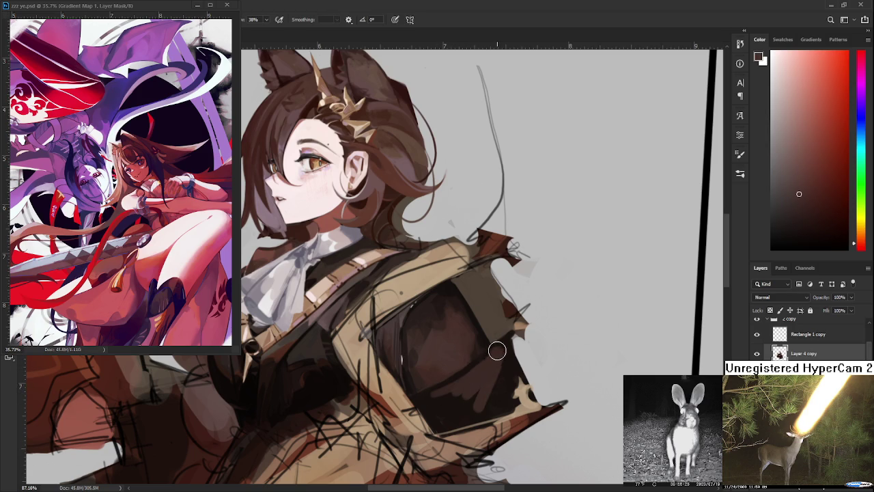
- Pick darker and lighter browns from the jacket and the dark shoulder patch
left_click(441, 400, "alt")
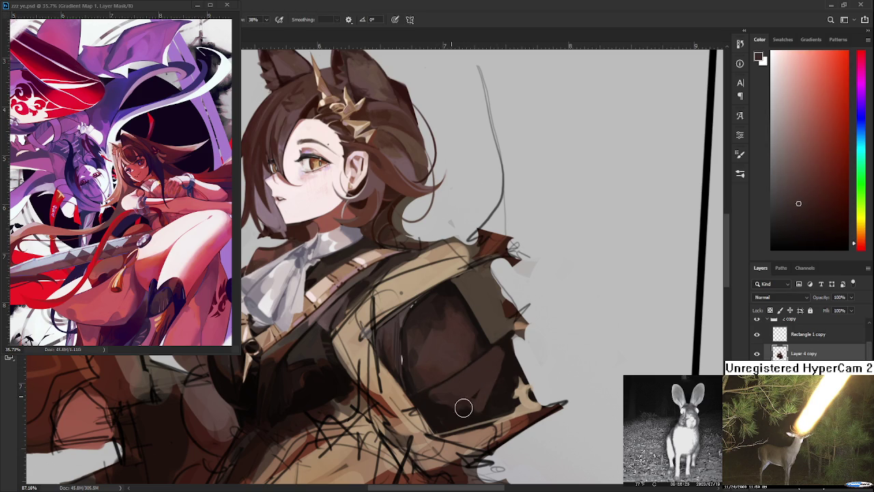
left_click(444, 411, "alt")
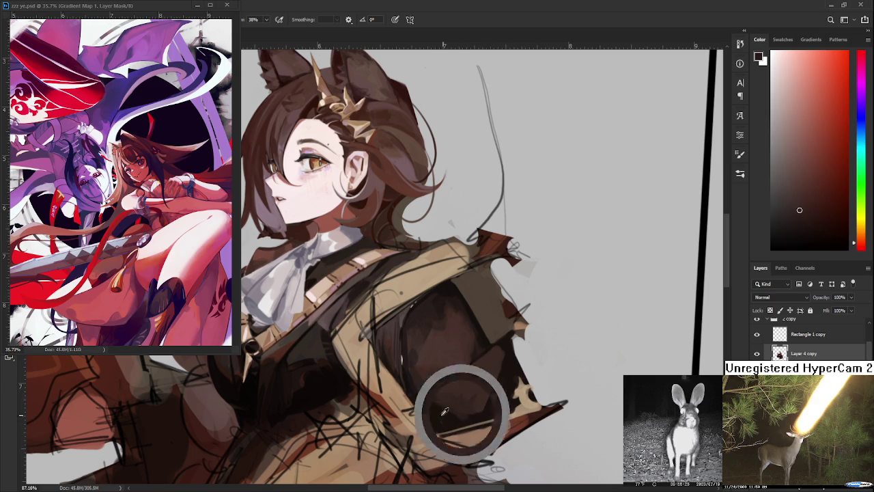
left_click(476, 390, "alt")
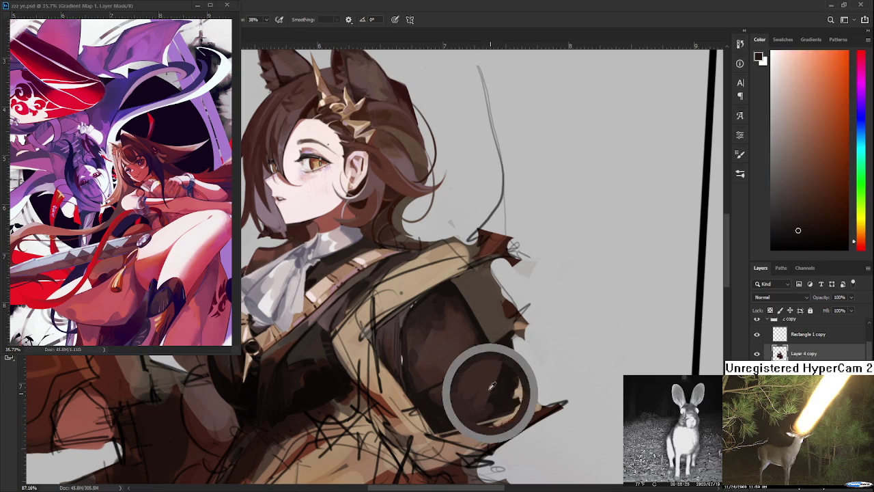
left_click(472, 380, "alt")
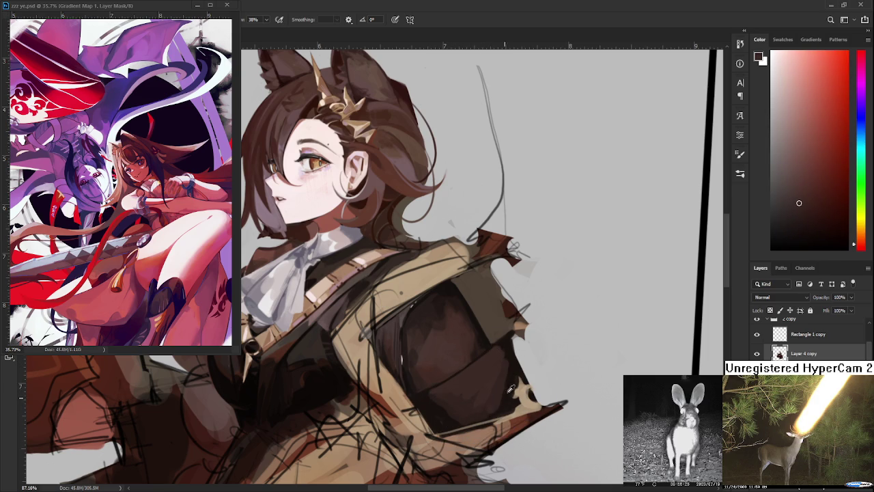
left_click(509, 372, "alt")
left_click(488, 362, "alt")
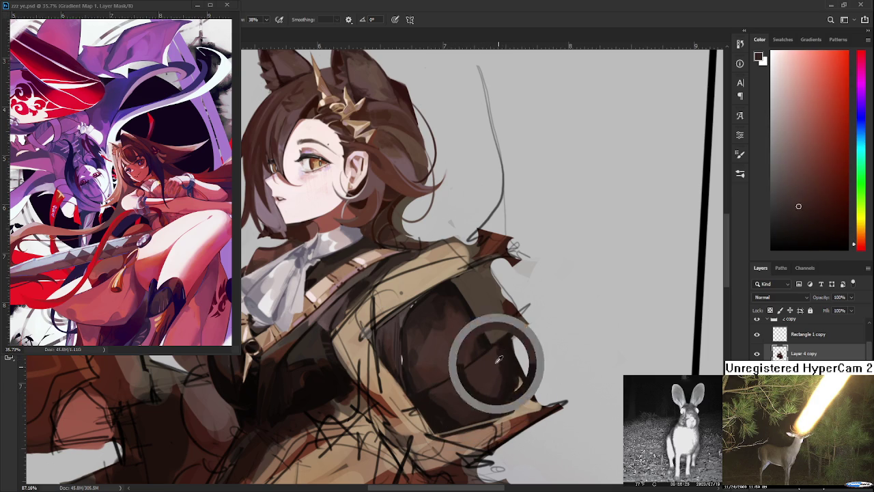
left_click(507, 405, "alt")
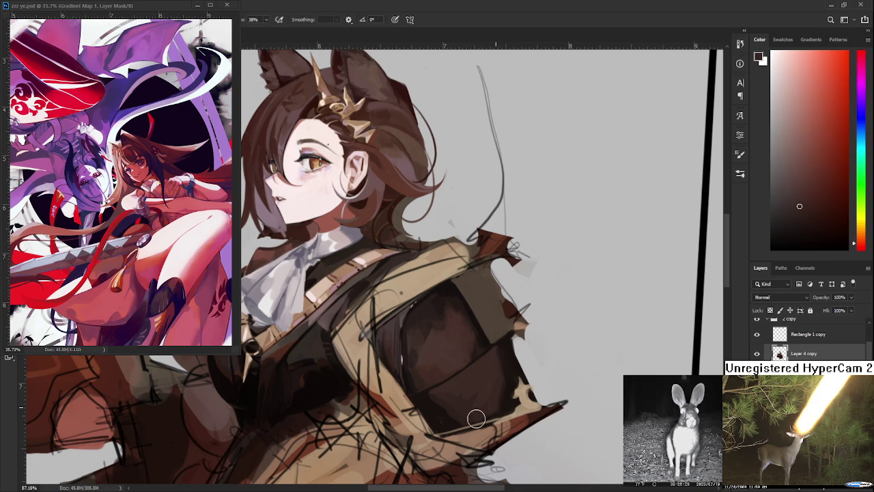
- Sample a deep brown and paint a darker stroke across the jacket shoulder patch
left_click(444, 409, "alt")
left_click(443, 408, "alt")
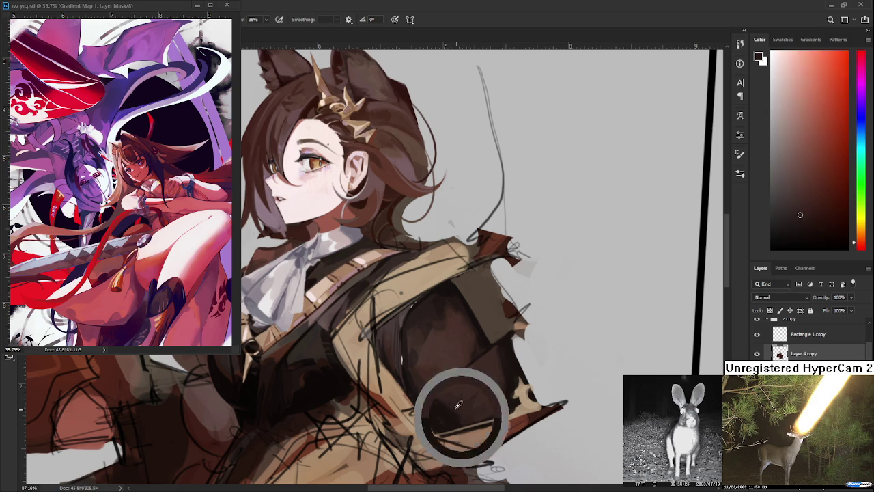
left_click(434, 403, "alt")
left_click(444, 402, "alt")
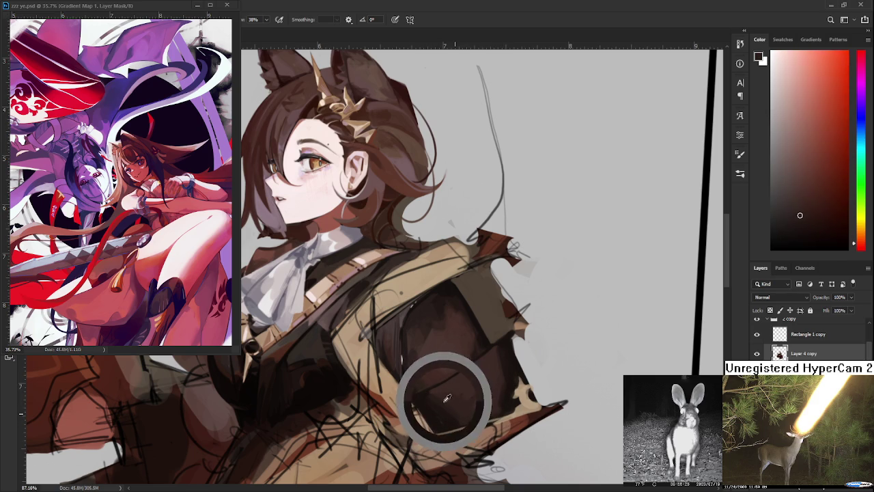
left_click(445, 400, "alt")
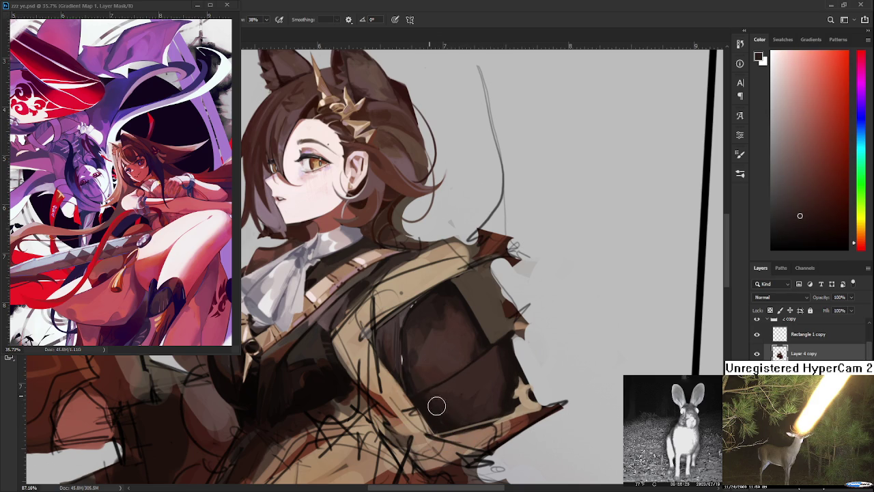
left_click(472, 402, "alt")
left_click(508, 383, "alt")
left_click_drag(500, 369, 512, 386)
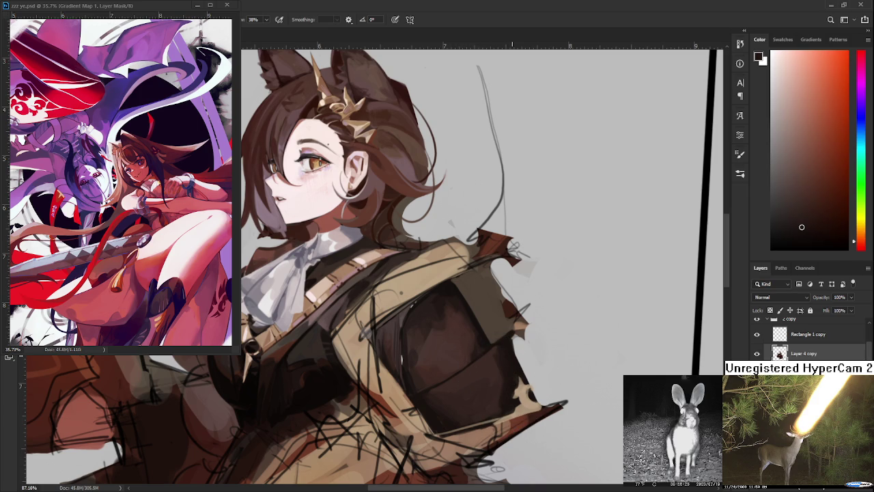
scroll(520, 358, "down", 5)
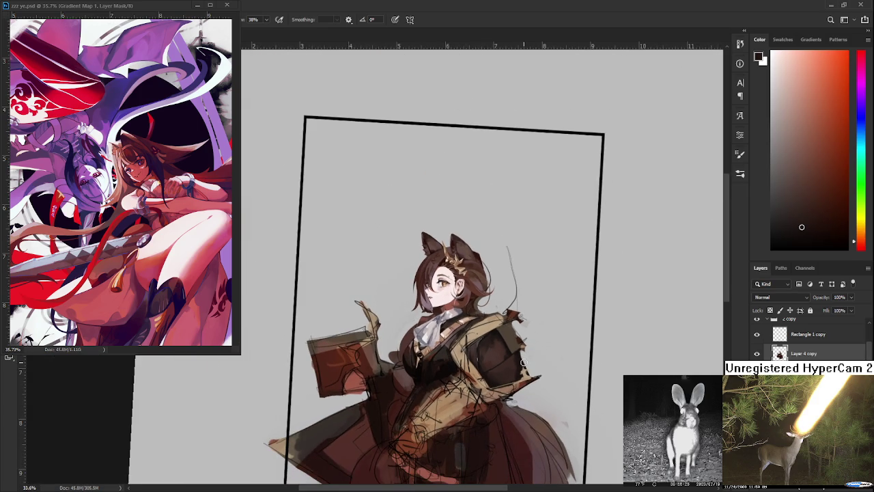
- Tilt the canvas, brush out the vertical line in the shoulder patch, then rotate back upright
scroll(523, 362, "up", 5)
mouse_move(517, 362)
left_mouse_down()
mouse_move(365, 389)
mouse_move(357, 361)
left_mouse_up()
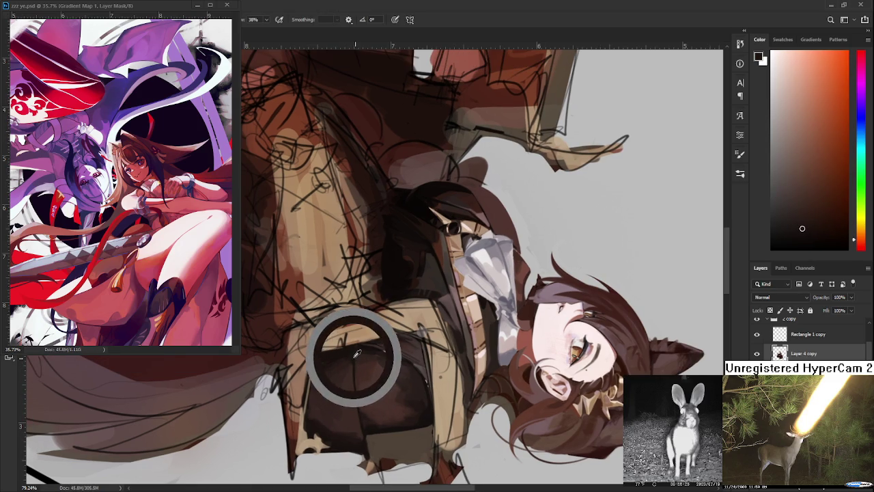
mouse_move(348, 363)
left_mouse_down()
mouse_move(345, 428)
mouse_move(349, 420)
mouse_move(359, 441)
left_mouse_up()
left_click_drag(353, 396, 360, 430)
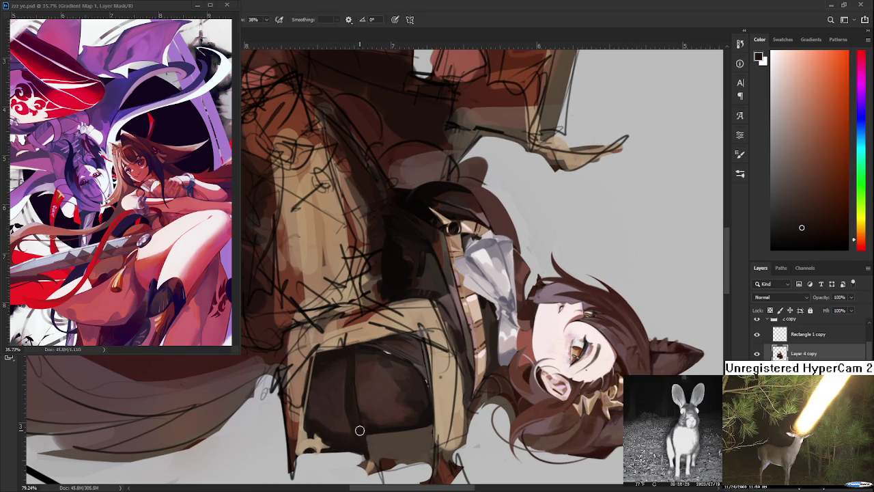
key("r")
mouse_move(430, 436)
left_mouse_down()
mouse_move(510, 269)
mouse_move(511, 296)
left_mouse_up()
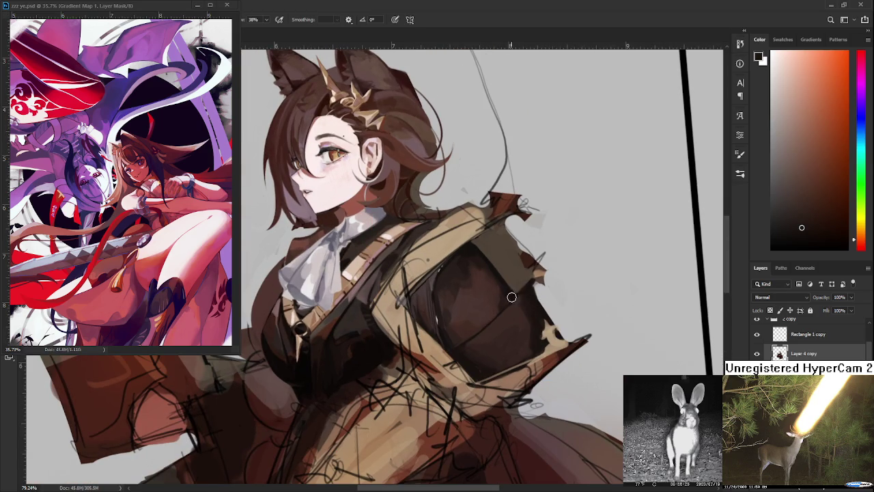
- Paint a sharp dark diagonal fold across the shoulder patch with a sampled dark brown
left_click(509, 285, "alt")
left_click_drag(454, 349, 508, 316)
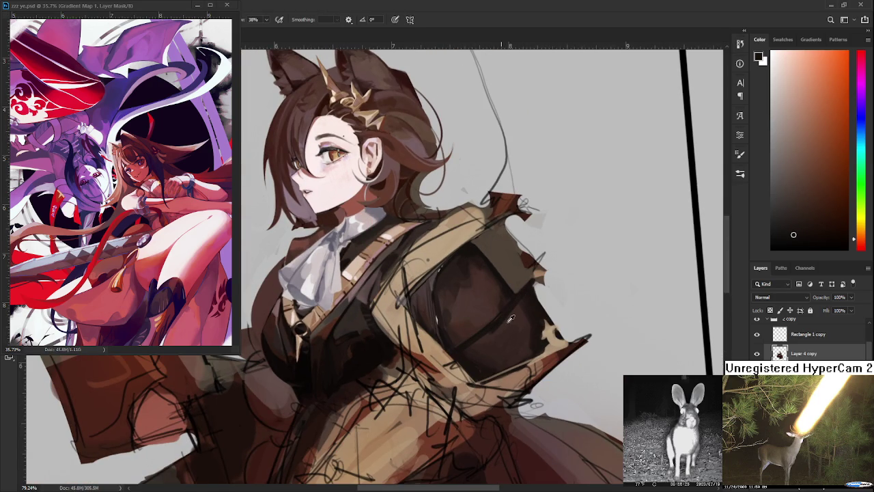
left_click(510, 319, "alt")
left_click(510, 317, "alt")
left_click(510, 317, "alt")
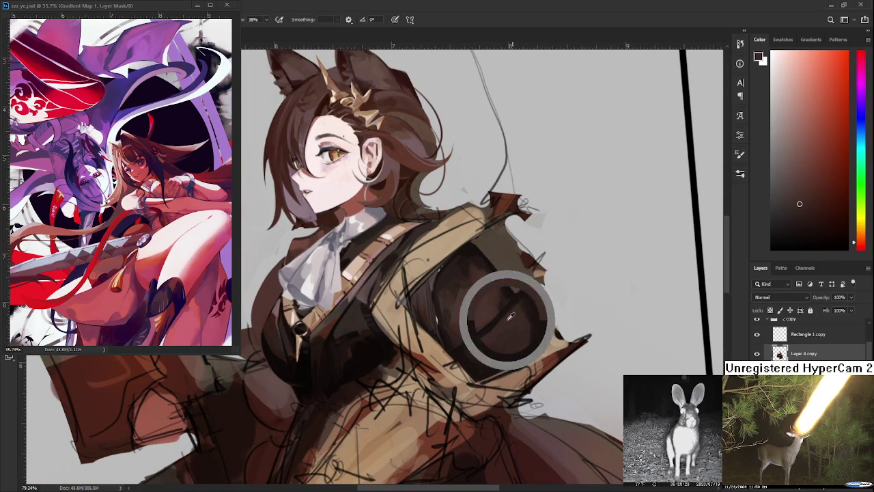
left_click(514, 308, "alt")
left_click(517, 299, "alt")
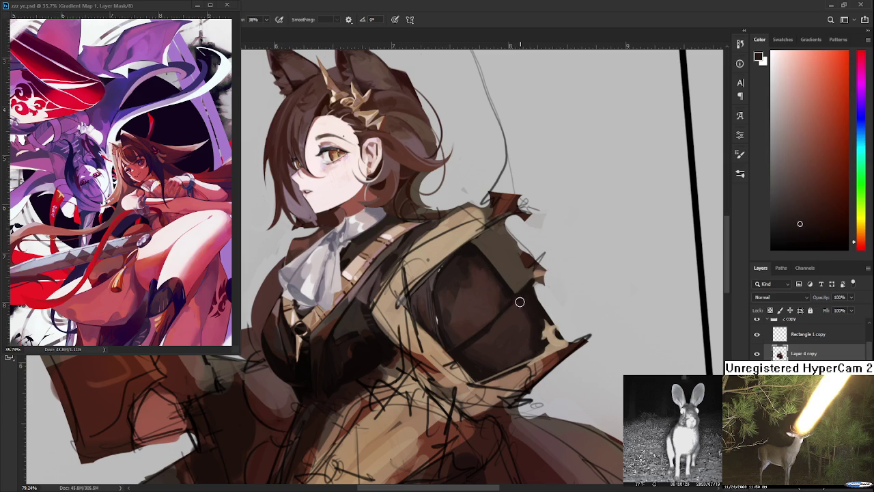
- Refine the fold by sampling lighter and darker shoulder browns around it
scroll(505, 232, "down", 3)
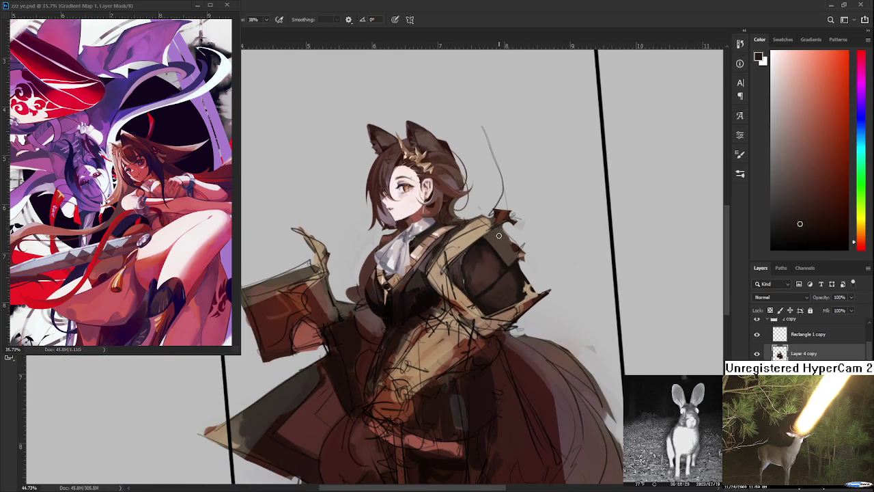
scroll(508, 258, "up", 2)
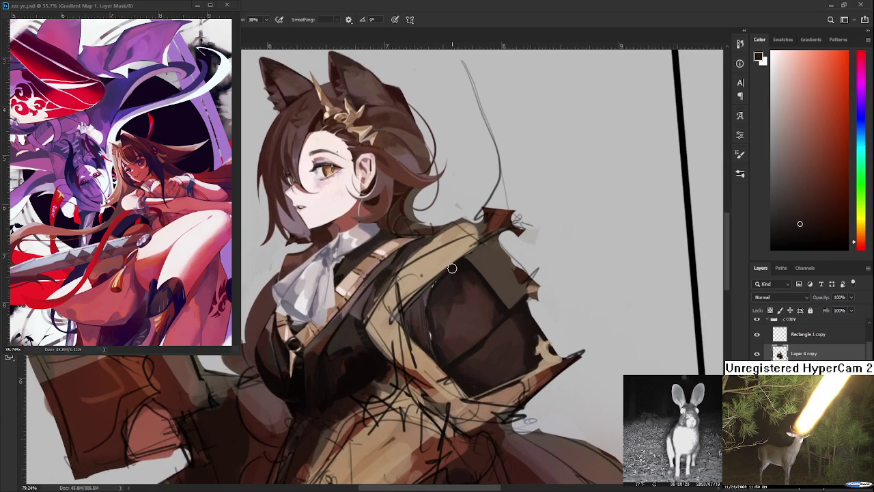
scroll(509, 349, "up", 1)
scroll(503, 350, "down", 2)
scroll(504, 350, "up", 2)
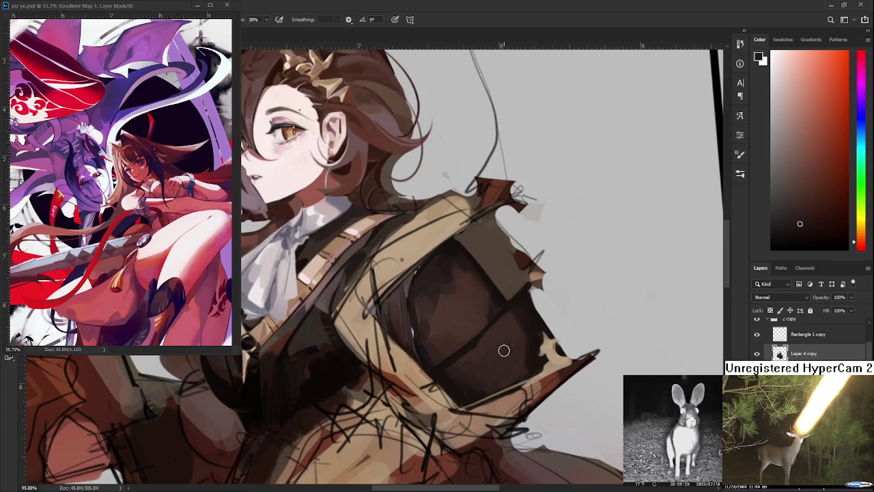
left_click(444, 348, "alt")
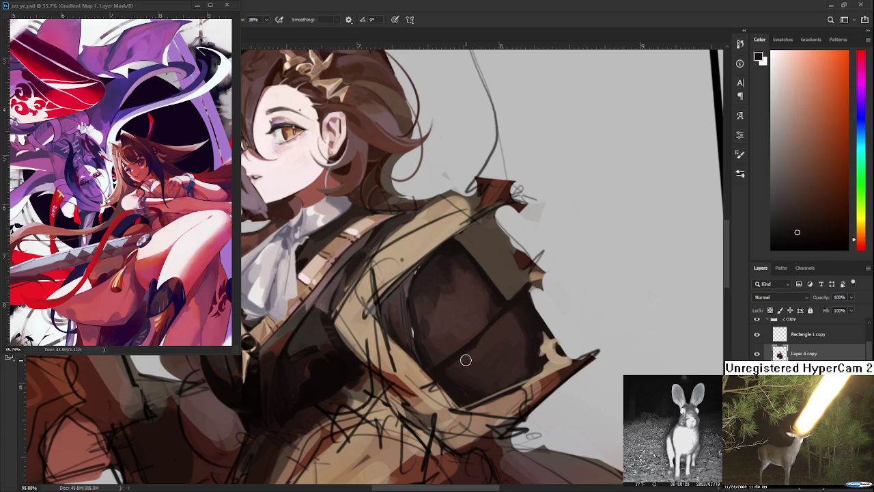
left_click(461, 348, "alt")
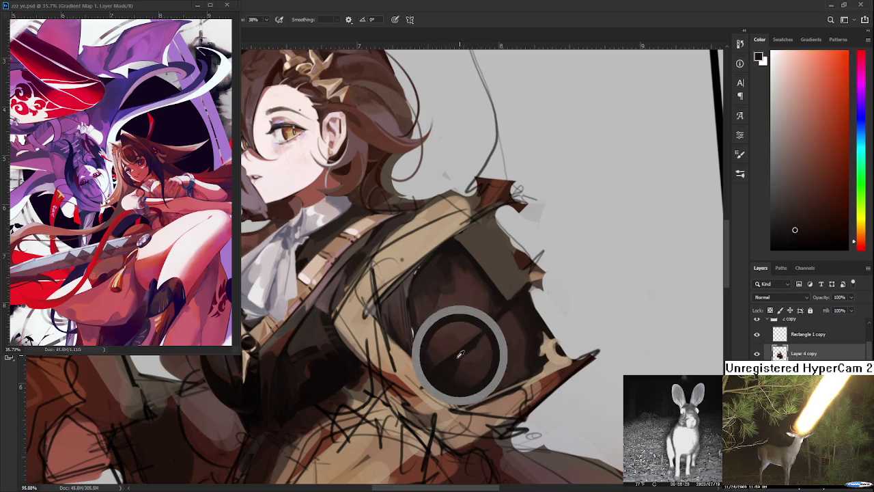
left_click(522, 318, "alt")
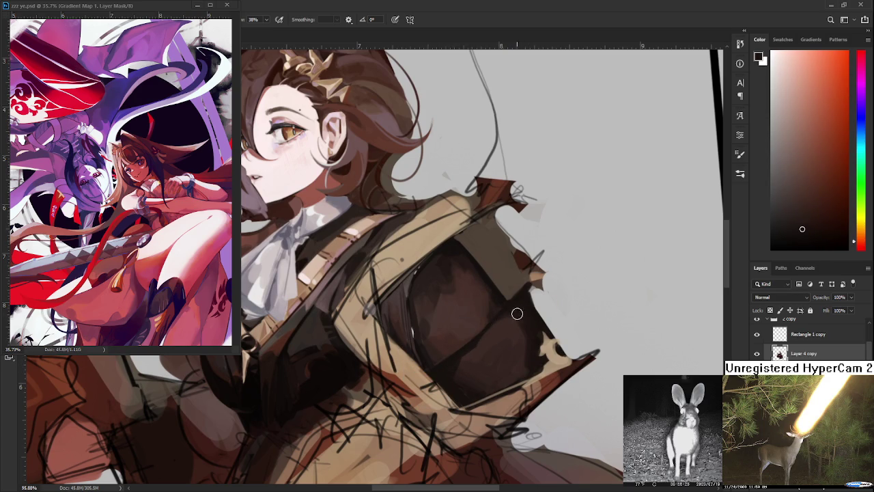
left_click(513, 322, "alt")
left_click(523, 321, "alt")
left_click(537, 327, "alt")
left_click(511, 327, "alt")
- Add reddish-brown gradation to the lower shoulder patch with sampled browns
scroll(478, 266, "down", 2)
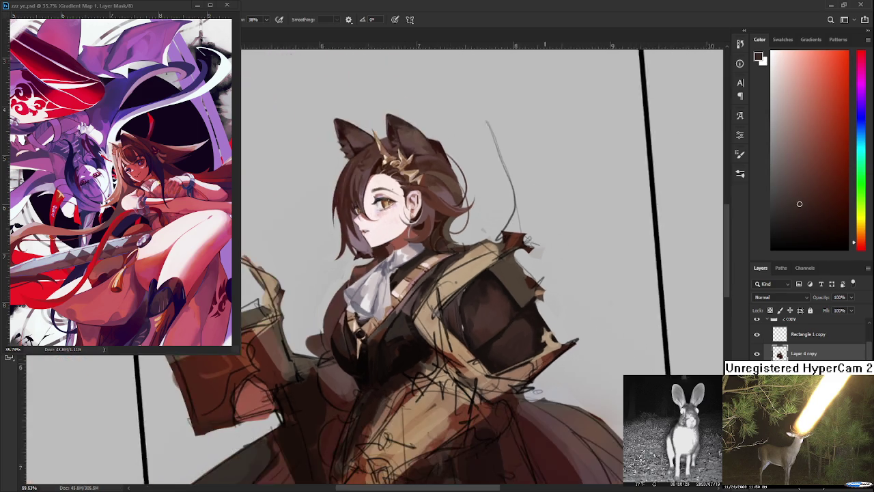
scroll(478, 266, "down", 2)
scroll(478, 266, "down", 1)
scroll(538, 298, "up", 2)
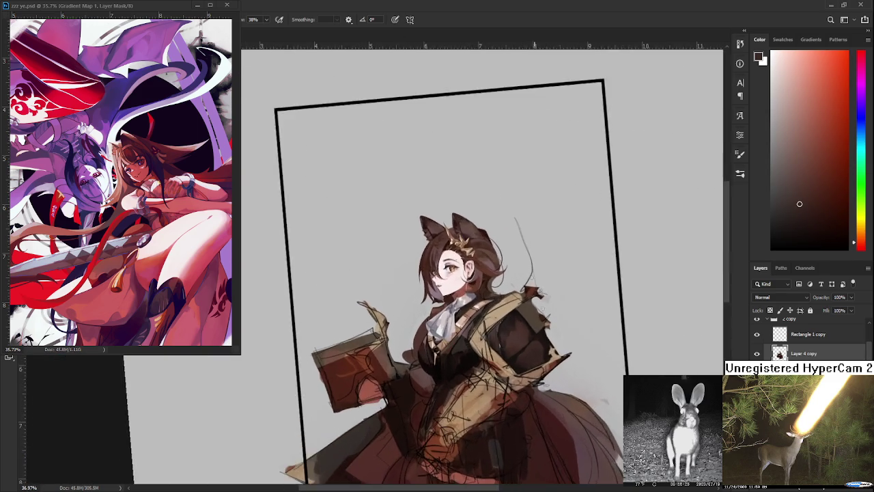
scroll(538, 297, "up", 3)
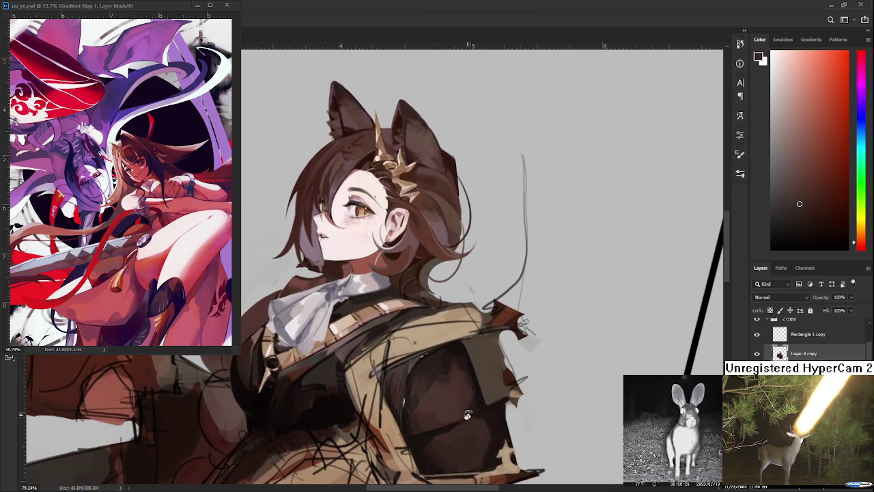
left_click(493, 421, "alt")
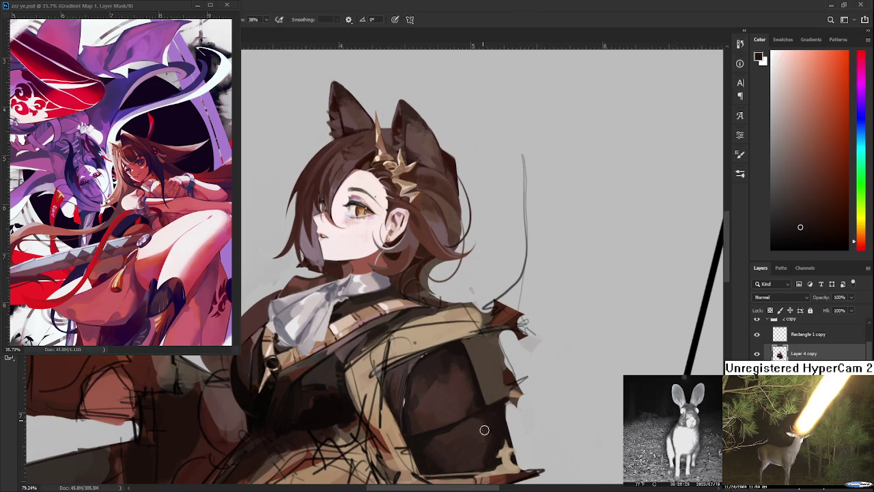
left_click(487, 430, "alt")
left_click(483, 445, "alt")
left_click(503, 430, "alt")
left_click(498, 442, "alt")
- Blend browns along the patch's lower edge toward the jacket's right side
left_click(484, 461, "alt")
left_click(470, 459, "alt")
left_click(481, 462, "alt")
left_click(462, 461, "alt")
left_click(479, 465, "alt")
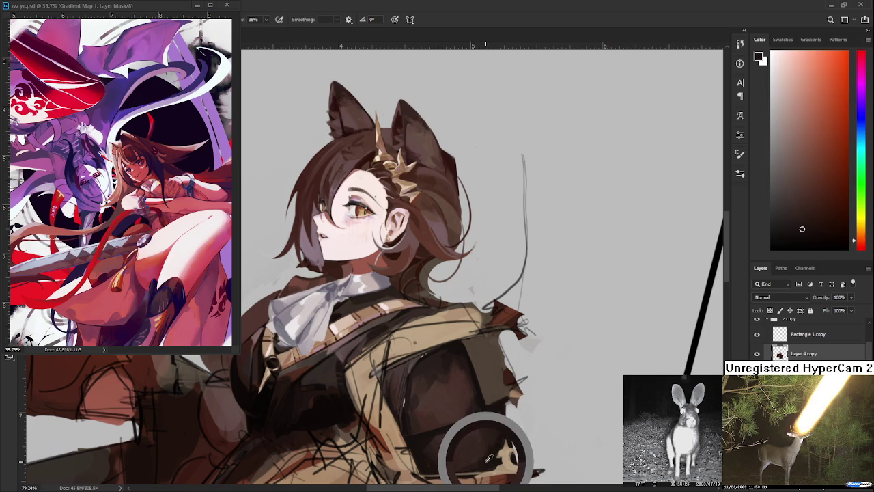
left_click(493, 448, "alt")
left_click(496, 448, "alt")
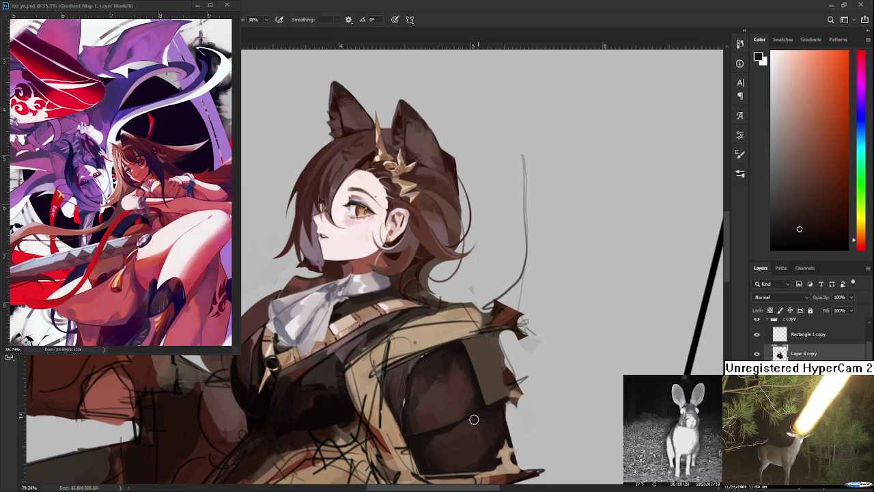
left_click(468, 428, "alt")
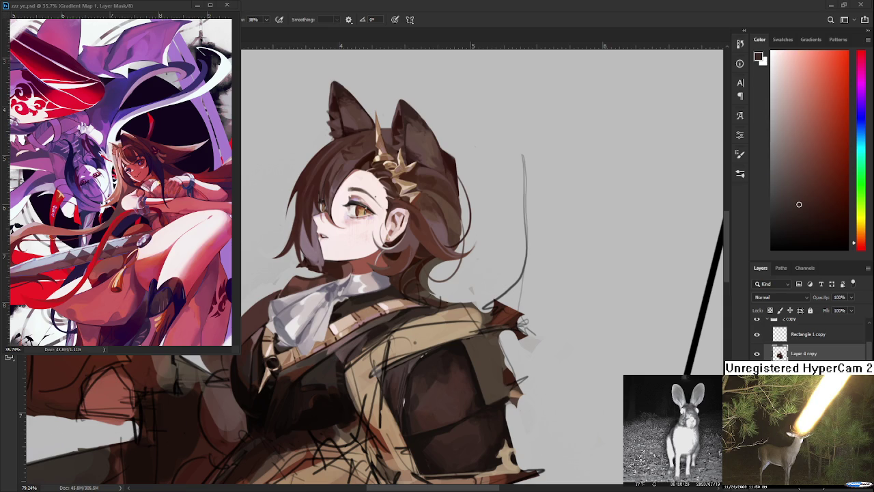
left_click_drag(482, 405, 459, 335)
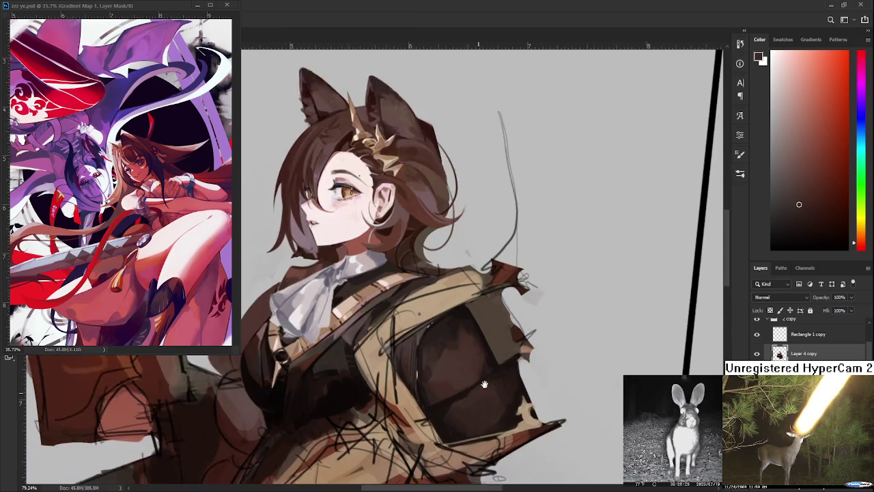
- Alternate lighter and darker sleeve browns to shade the inner sleeve
left_click(461, 338, "alt")
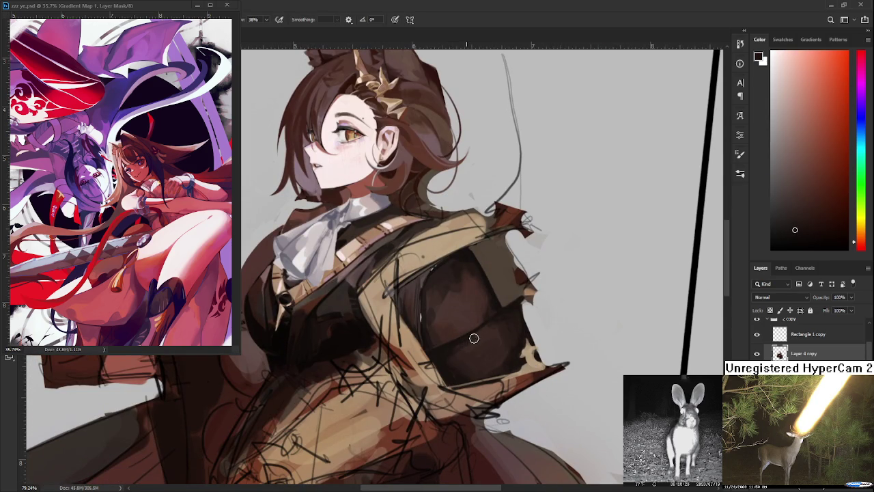
left_click(468, 335, "alt")
left_click(474, 341, "alt")
left_click(466, 341, "alt")
left_click(462, 336, "alt")
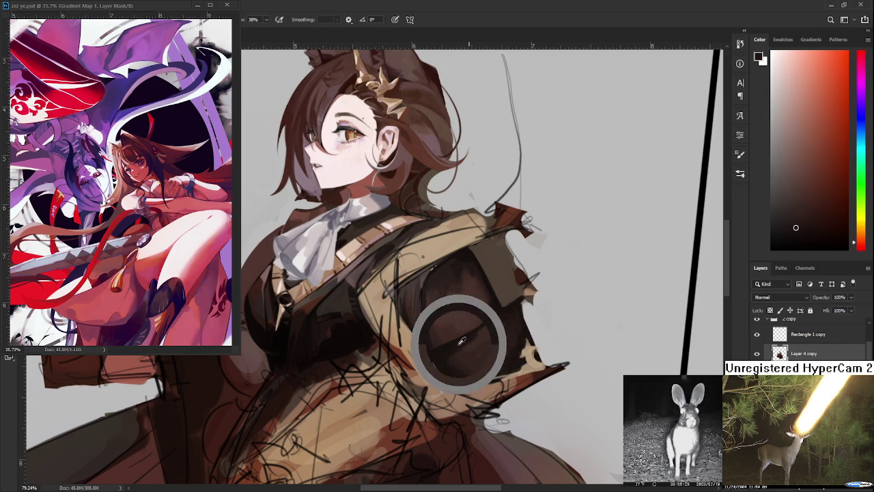
left_click(474, 341, "alt")
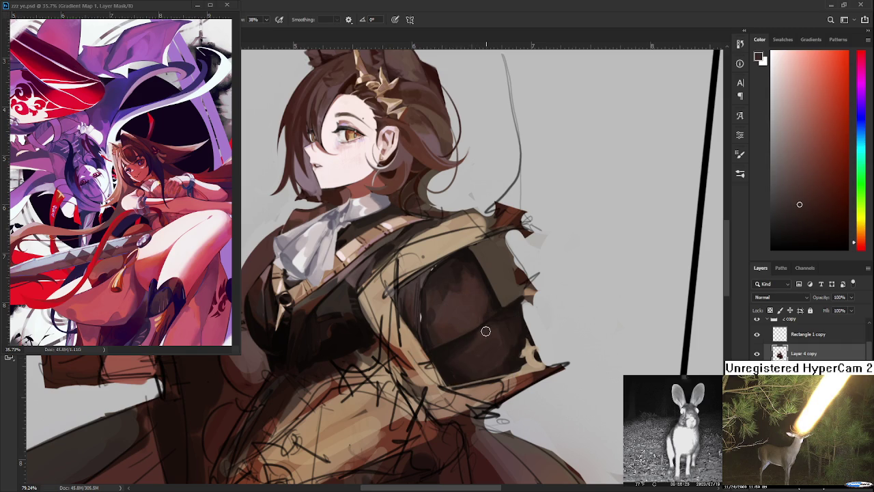
left_click(486, 328, "alt")
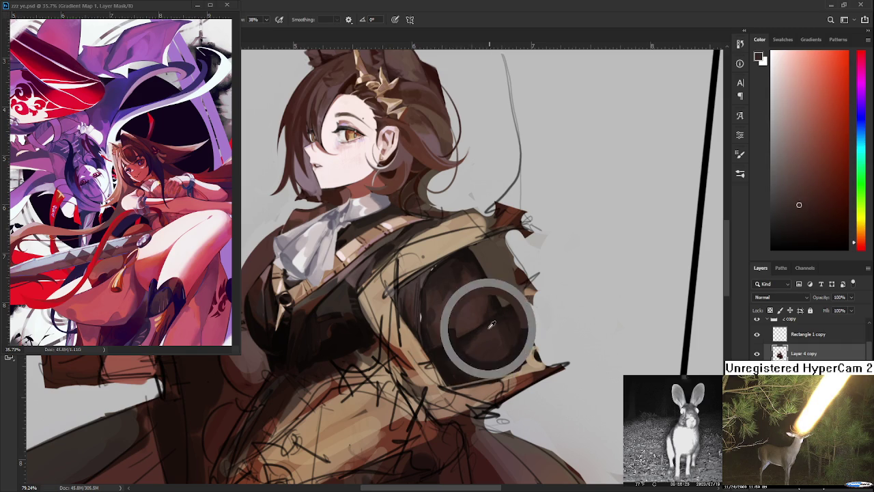
left_click(488, 312, "alt")
left_click(489, 315, "alt")
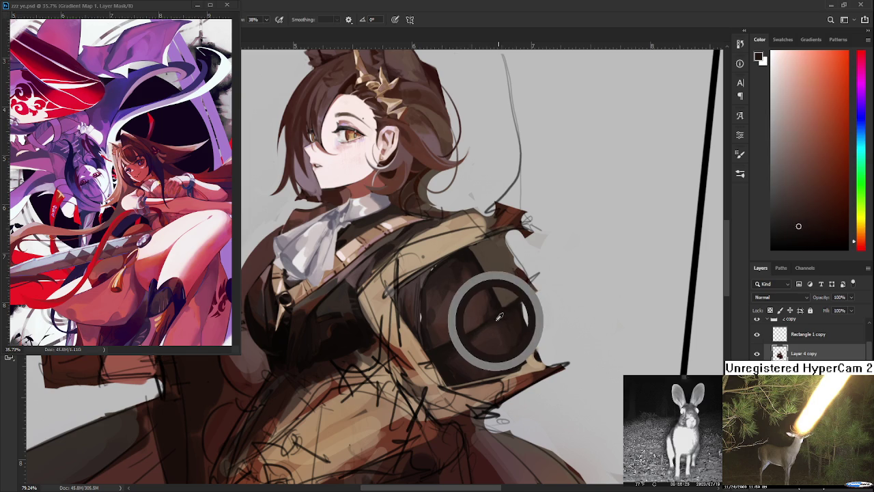
- Add subtle fold shading and a lighter upper plane on the sleeve with medium browns
left_click(498, 314, "alt")
left_click(493, 322, "alt")
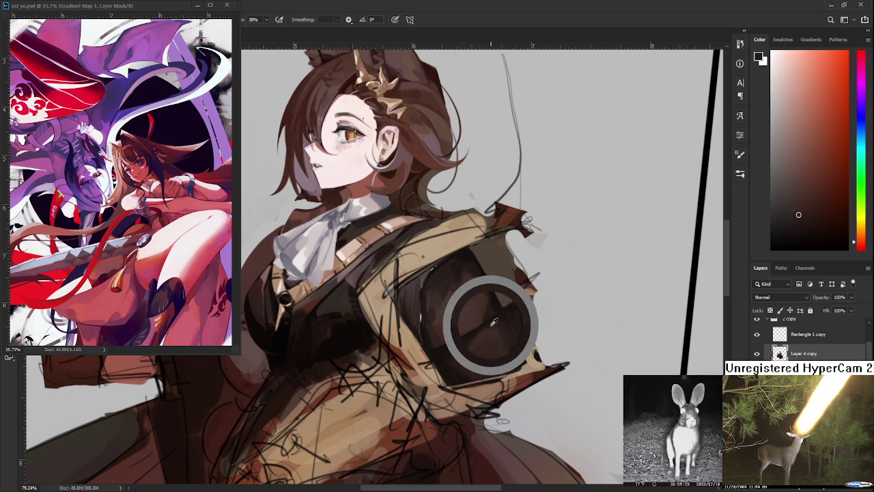
left_click(493, 319, "alt")
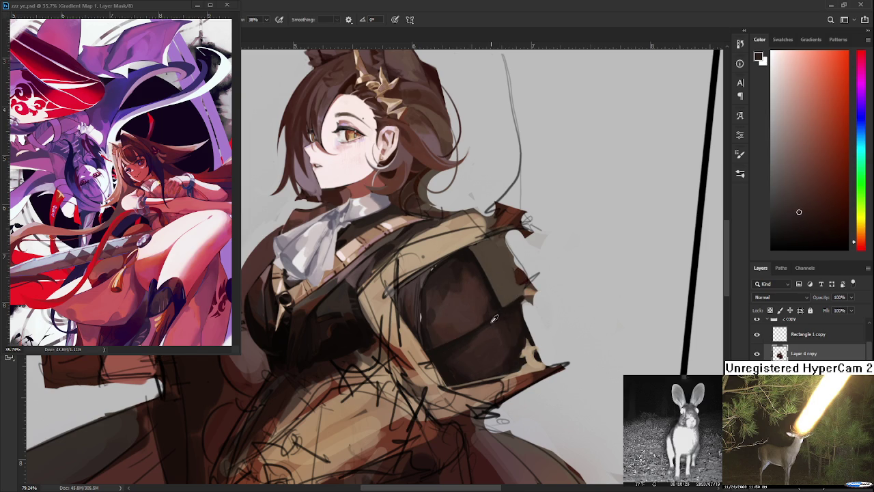
left_click(499, 315, "alt")
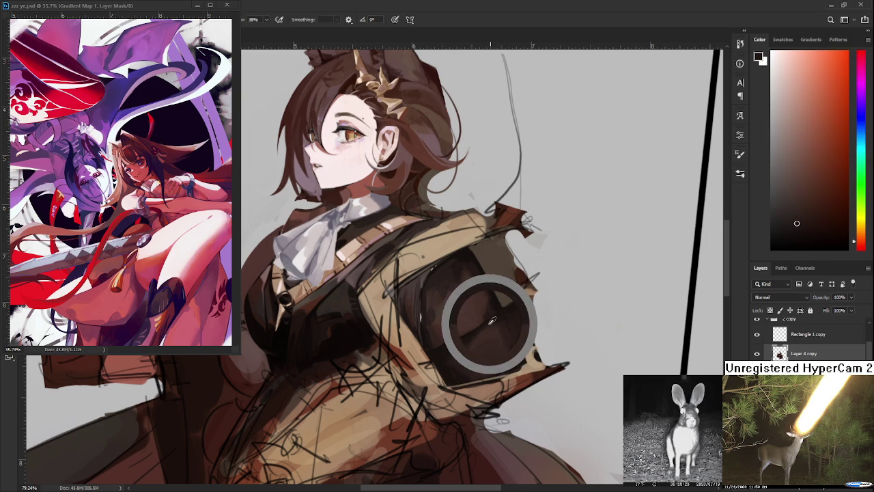
left_click(507, 309, "alt")
left_click(484, 331, "alt")
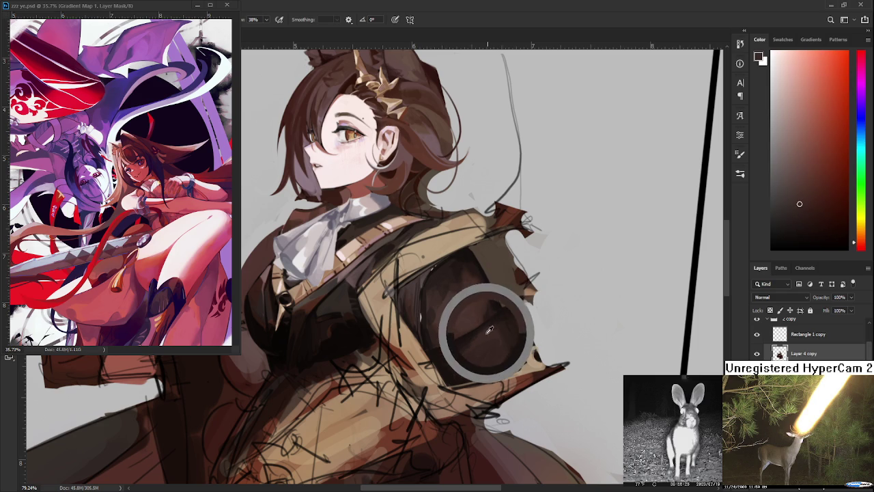
left_click(505, 321, "alt")
left_click(498, 323, "alt")
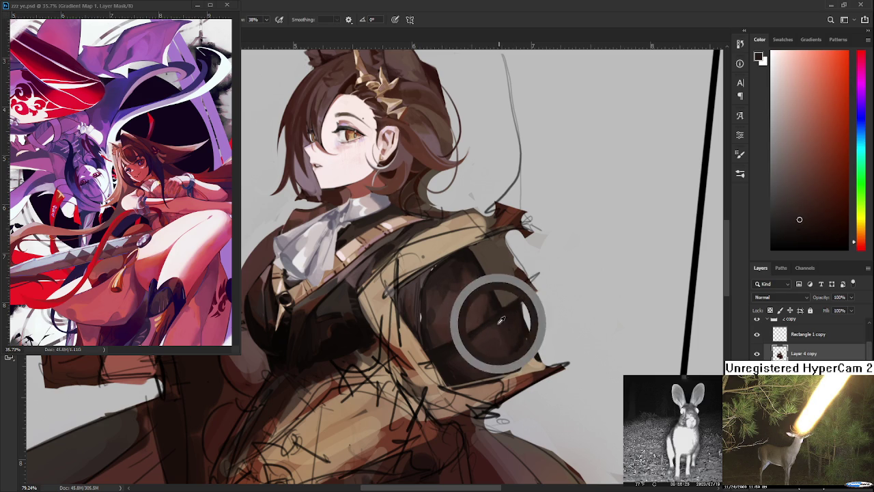
left_click(512, 314, "alt")
left_click(510, 315, "alt")
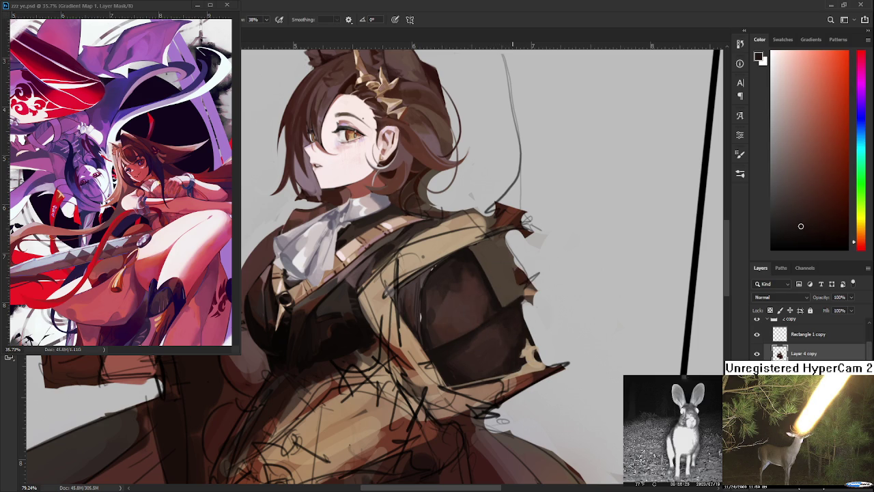
scroll(512, 345, "down", 3)
- Zoom in and rotate the view, then paint the beige edge strip dark so the sleeve extends left
scroll(505, 340, "down", 2)
scroll(495, 334, "down", 2)
scroll(486, 328, "up", 1)
scroll(486, 328, "up", 2)
scroll(485, 327, "up", 2)
scroll(485, 328, "up", 2)
mouse_move(484, 312)
left_mouse_down()
mouse_move(446, 419)
mouse_move(408, 380)
left_mouse_up()
left_click(360, 318, "alt")
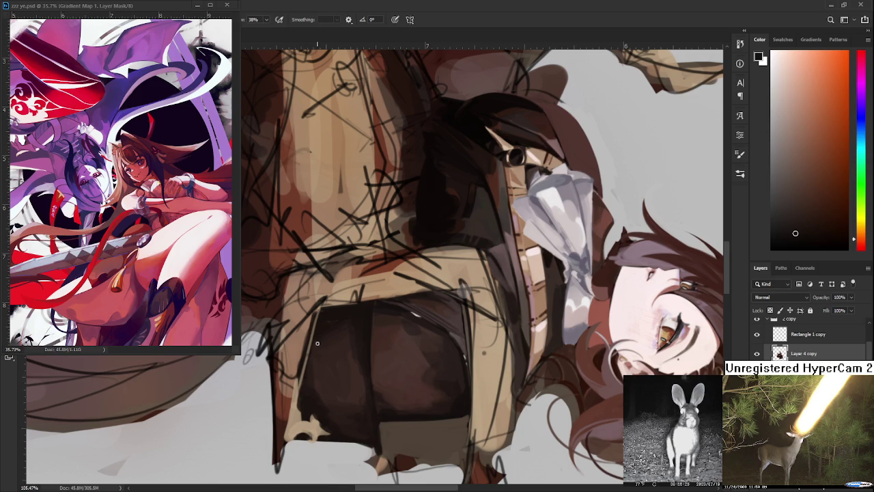
left_click_drag(321, 312, 302, 388)
left_click_drag(300, 393, 317, 328)
- Darken the remaining light strip along the sleeve edge, then sample a darker brown
left_click(316, 333, "alt")
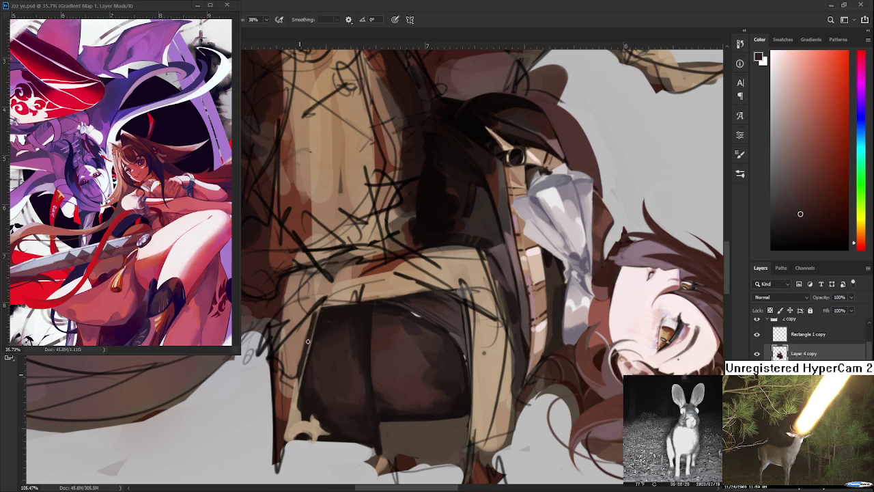
left_click_drag(308, 342, 313, 329)
left_click(321, 321, "alt")
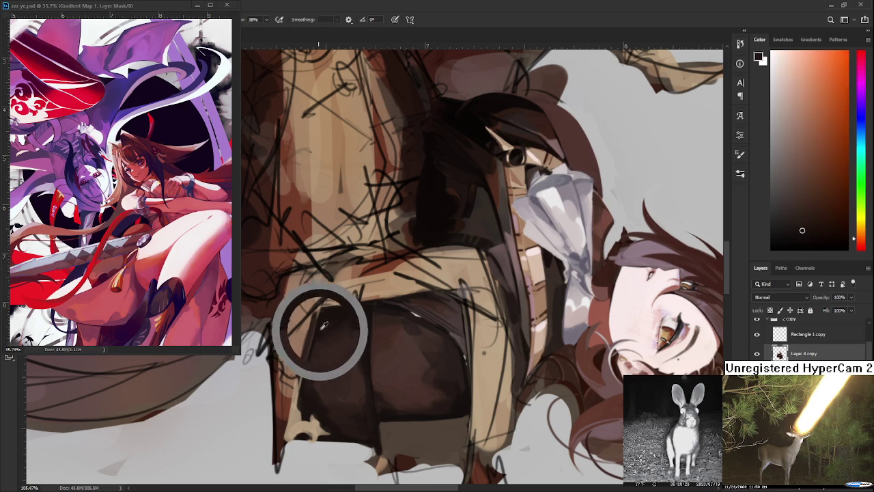
left_click(306, 364, "alt")
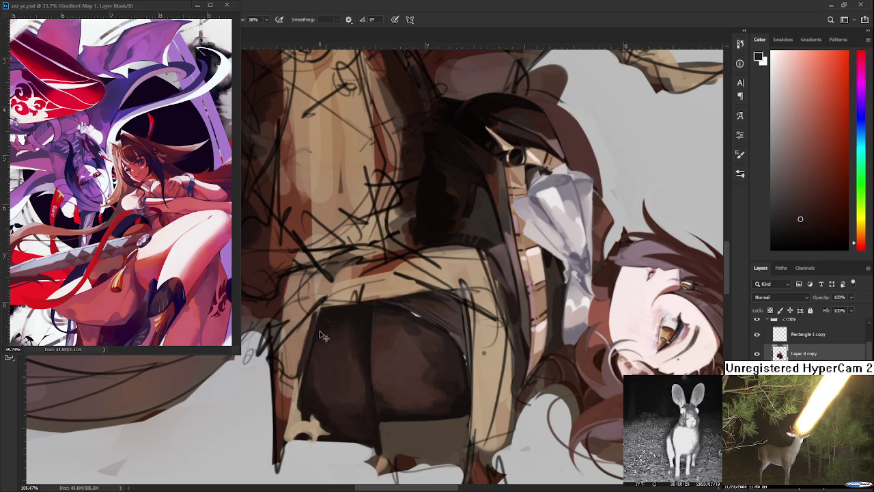
left_click(303, 368, "alt")
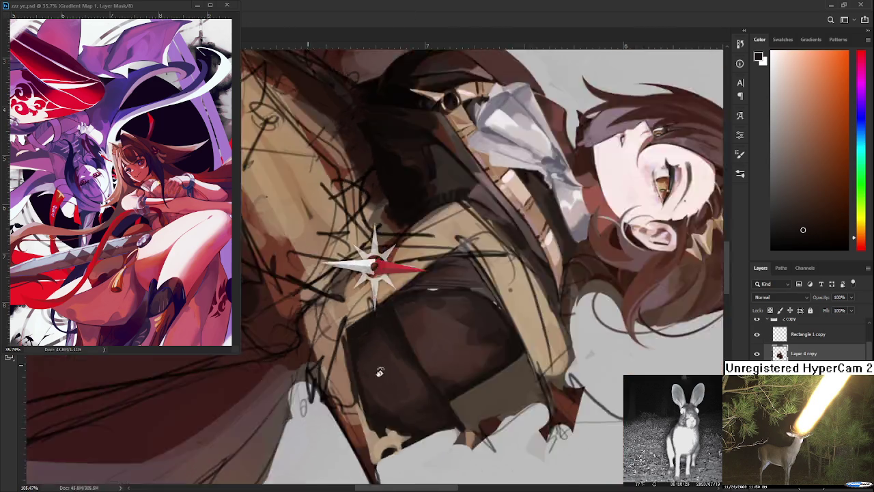
- Rotate the view back upright and sample redder browns from the sleeve
mouse_move(314, 335)
left_mouse_down()
mouse_move(459, 324)
mouse_move(388, 401)
left_mouse_up()
left_click(365, 381, "alt")
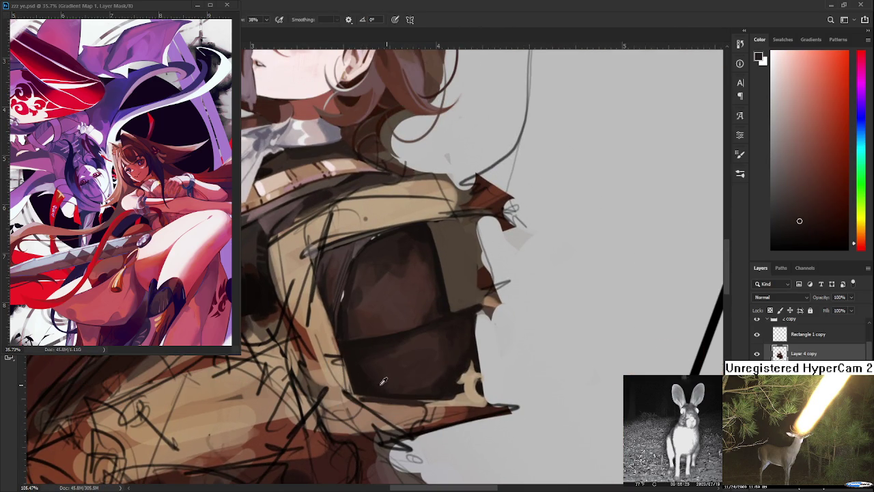
left_click(372, 374, "alt")
left_click(362, 355, "alt")
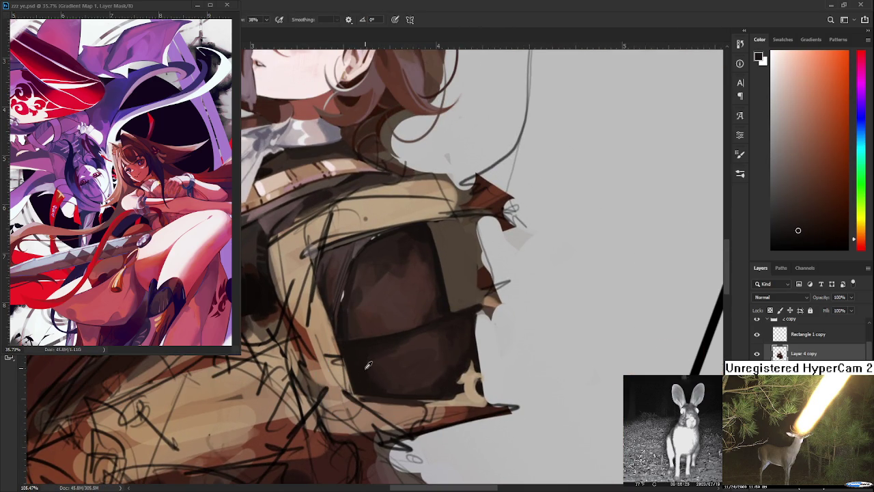
left_click(378, 351, "alt")
left_click(380, 356, "alt")
- Sample darker, then redder and lighter dark browns from the sleeve
left_click(372, 355, "alt")
left_click(375, 371, "alt")
left_click(368, 375, "alt")
left_click(386, 375, "alt")
left_click(391, 388, "alt")
left_click(386, 385, "alt")
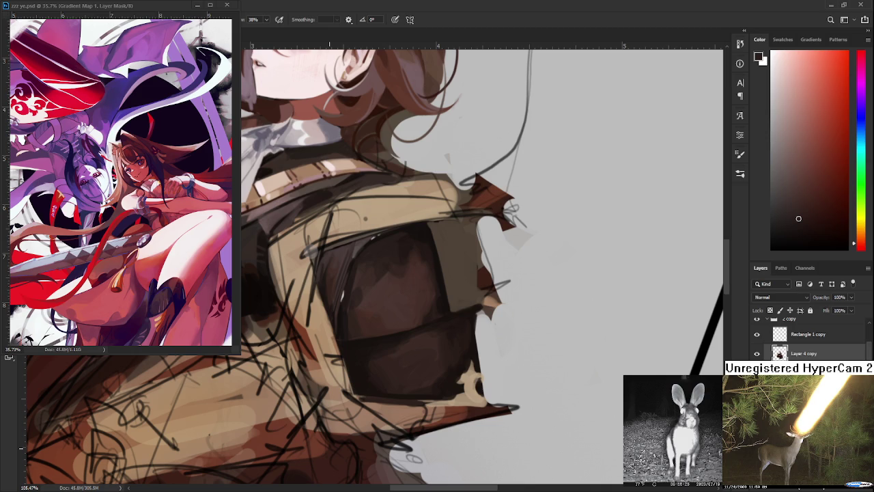
left_click_drag(445, 379, 419, 361)
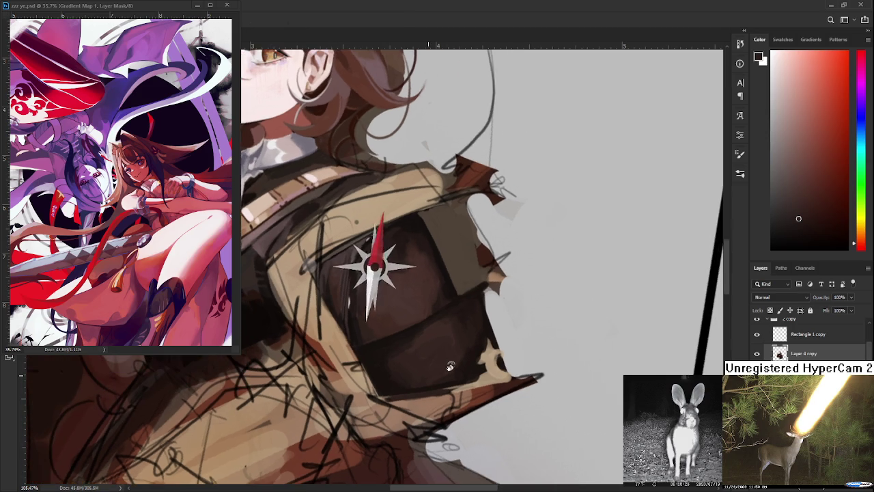
- Darken the lower part of the dark jacket shape and move closer to the sleeve shading
left_click(418, 362, "alt")
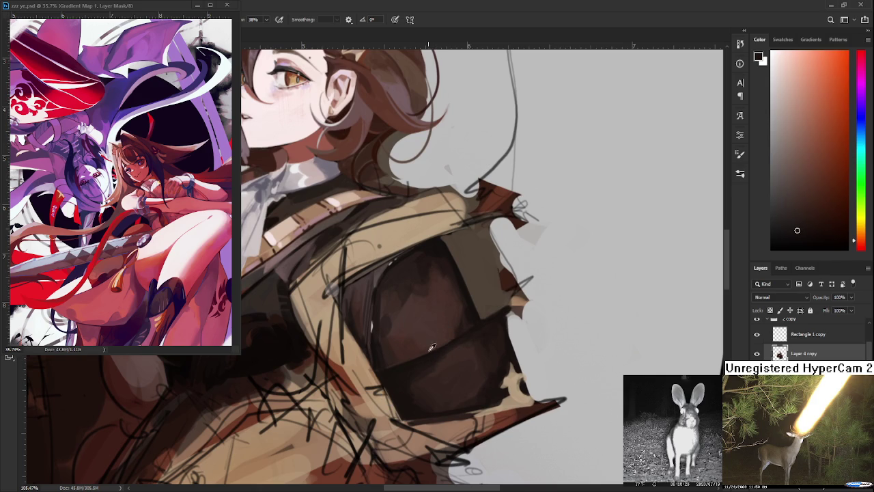
left_click_drag(409, 360, 421, 360)
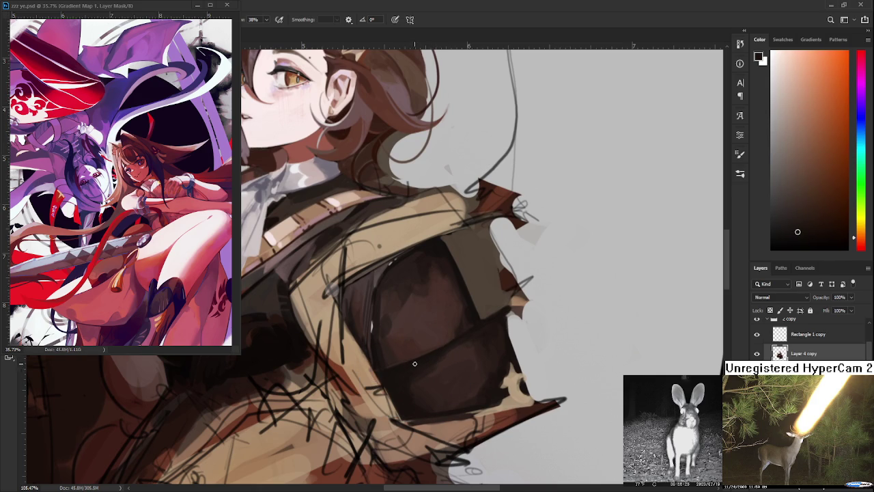
key("h")
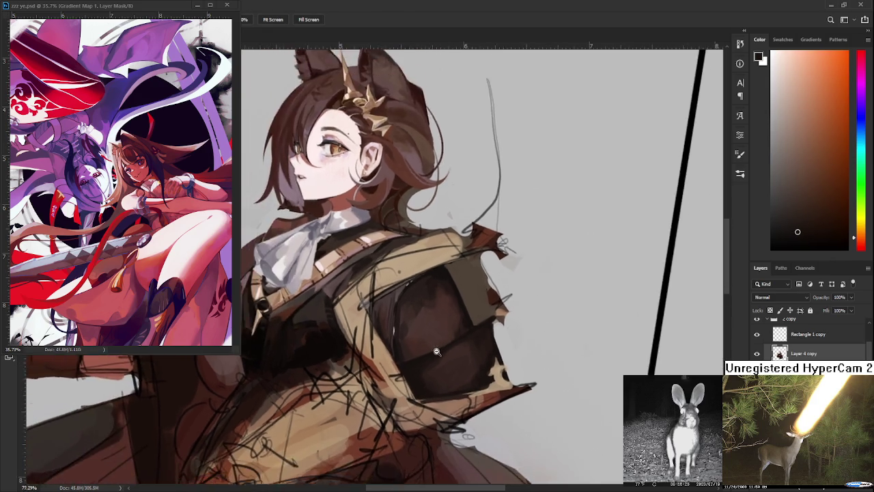
left_click_drag(449, 347, 459, 336)
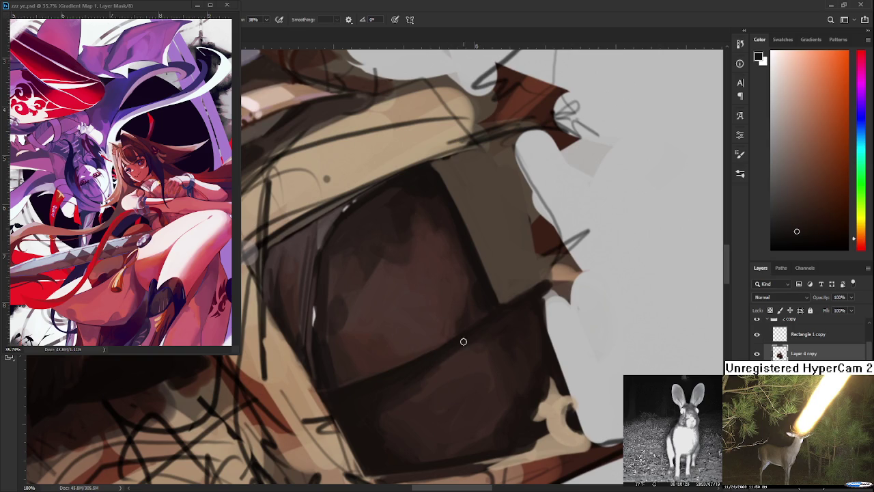
- Eyedrop a range of darker and lighter shades from the sleeve shading
left_click(462, 351, "alt")
left_click(448, 365, "alt")
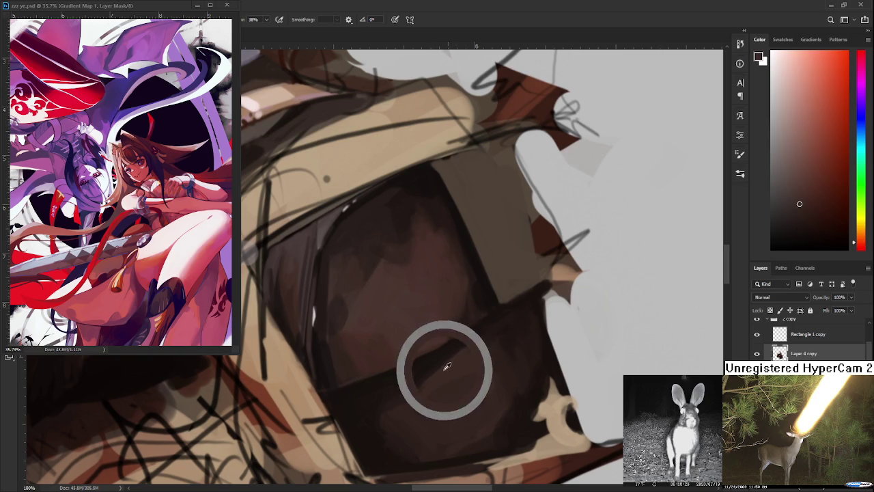
left_click(446, 357, "alt")
left_click(425, 370, "alt")
left_click(404, 396, "alt")
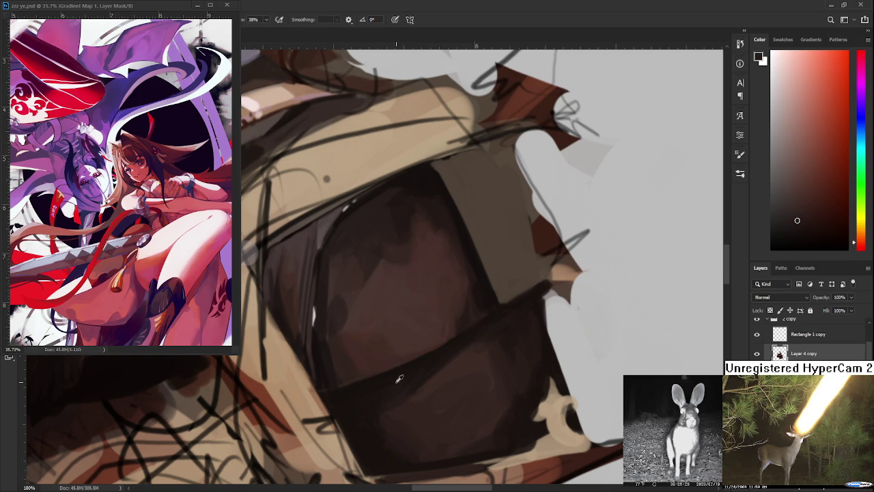
left_click(407, 380, "alt")
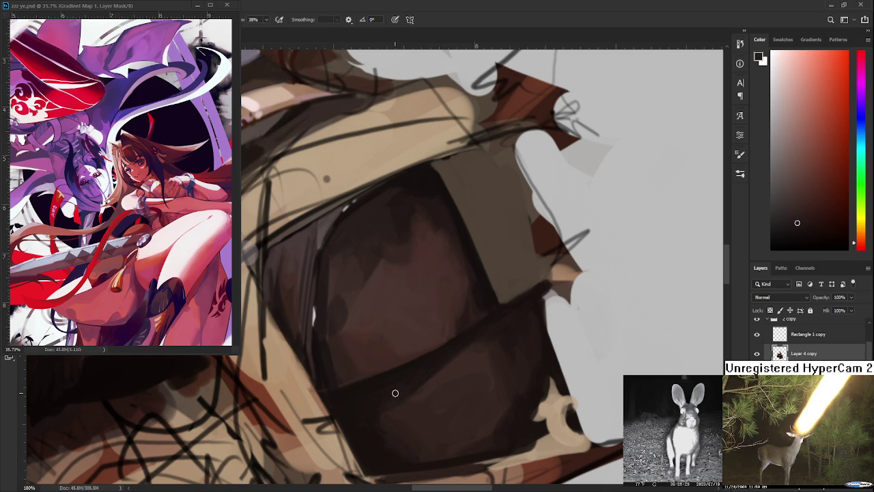
left_click(433, 353, "alt")
left_click(413, 380, "alt")
- Sample more sleeve shades, ending on an orange-tinted dark brown
left_click(450, 347, "alt")
left_click(414, 368, "alt")
left_click(429, 372, "alt")
left_click(449, 349, "alt")
left_click(416, 381, "alt")
mouse_move(418, 359)
left_mouse_down()
mouse_move(406, 368)
mouse_move(452, 347)
left_mouse_up()
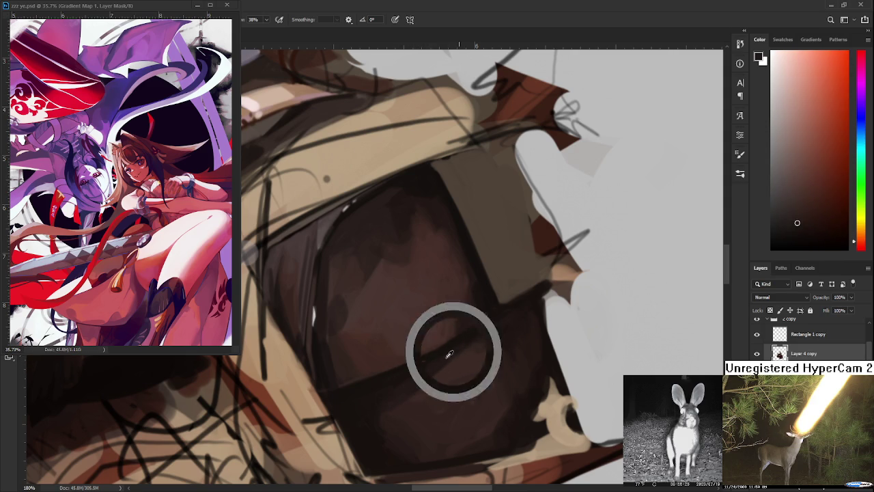
mouse_move(420, 381)
left_mouse_down()
mouse_move(449, 345)
mouse_move(437, 361)
left_mouse_up()
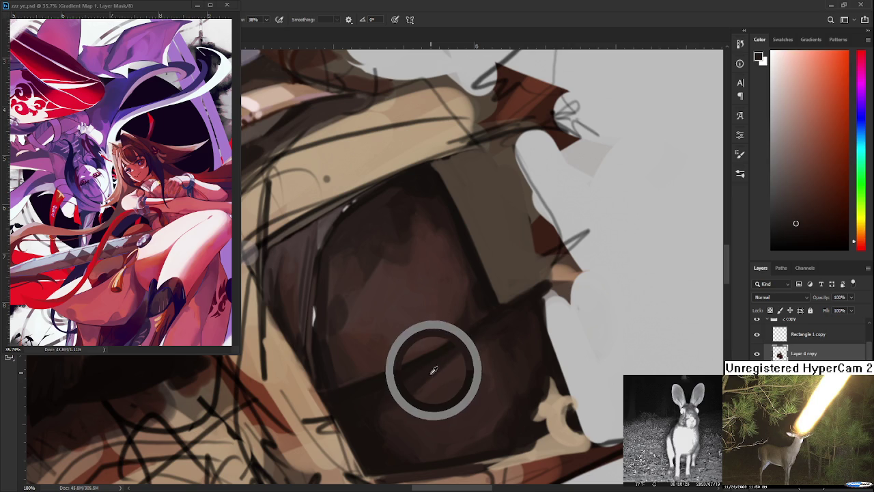
- Move the view across the armour plate, pick up its dark brown, and enlarge the brush
scroll(452, 340, "down", 2)
scroll(453, 338, "down", 2)
scroll(457, 343, "up", 3)
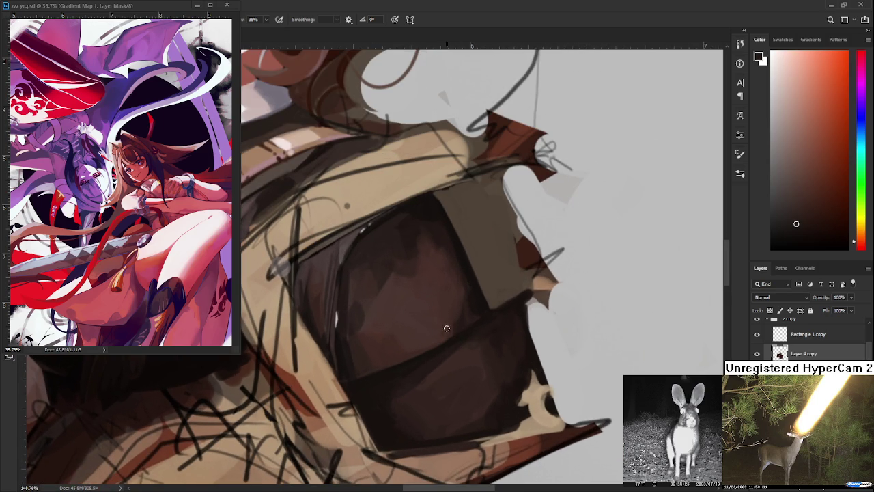
left_click_drag(443, 374, 419, 390)
left_click_drag(363, 410, 372, 423)
left_click(357, 410, "alt")
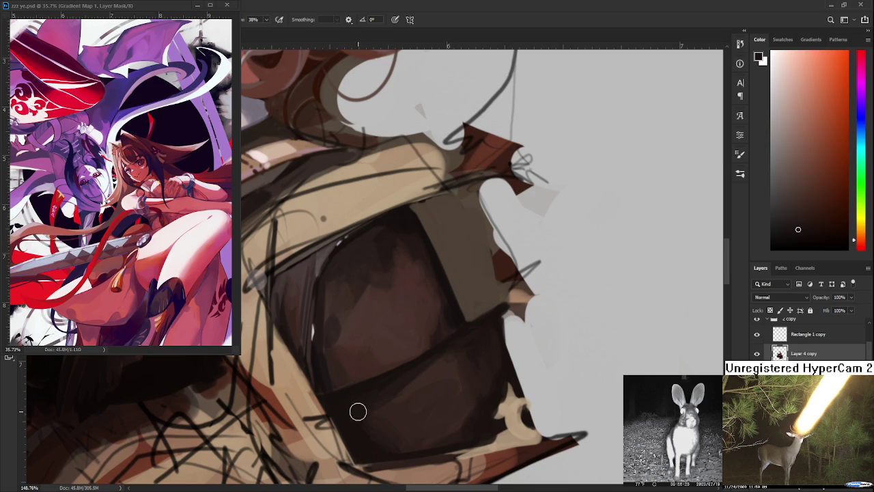
key("bracketright")
- Sample browns from the armour plate and darken its lower part
left_click(364, 404, "alt")
left_click(383, 412, "alt")
left_click(374, 403, "alt")
left_click(395, 421, "alt")
left_click(390, 394, "alt")
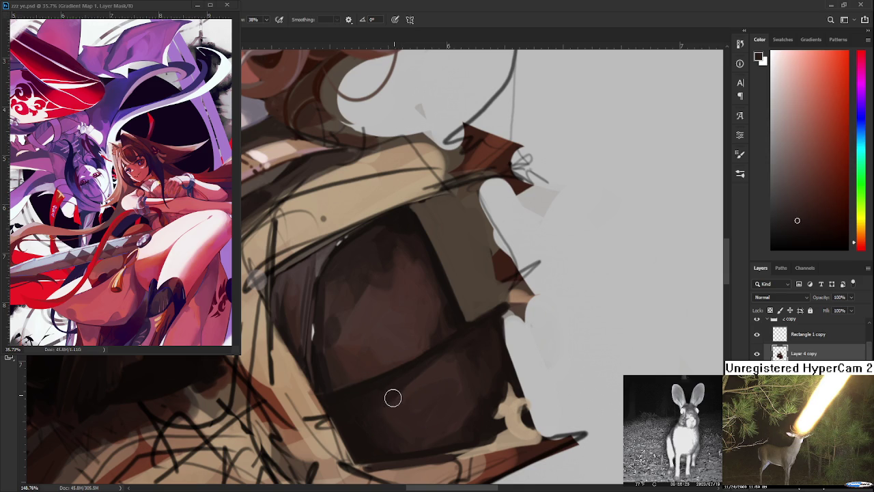
left_click(390, 395, "alt")
left_click(405, 422, "alt")
left_click(382, 372, "alt")
left_click_drag(382, 373, 398, 371)
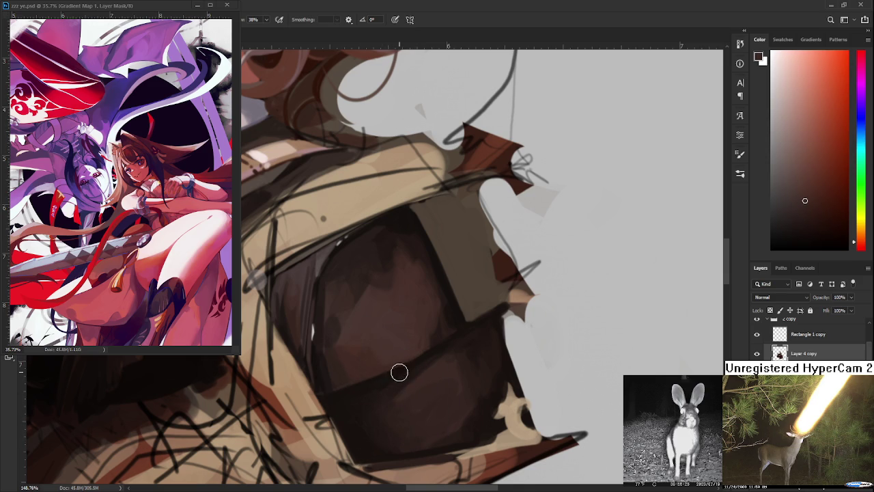
- Sample mid-tones and dark browns from the armour shading
left_click(429, 426, "alt")
left_click(413, 399, "alt")
left_click(411, 418, "alt")
left_click(446, 417, "alt")
left_click(460, 413, "alt")
left_click(472, 421, "alt")
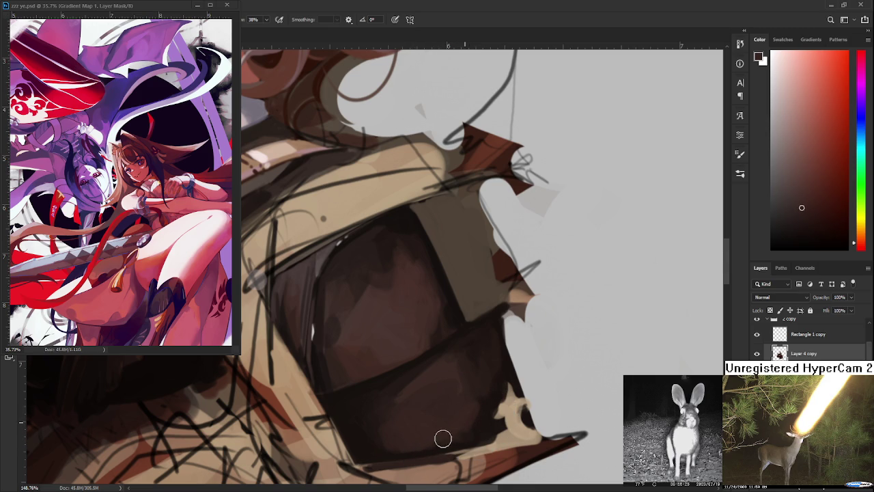
left_click(477, 421, "alt")
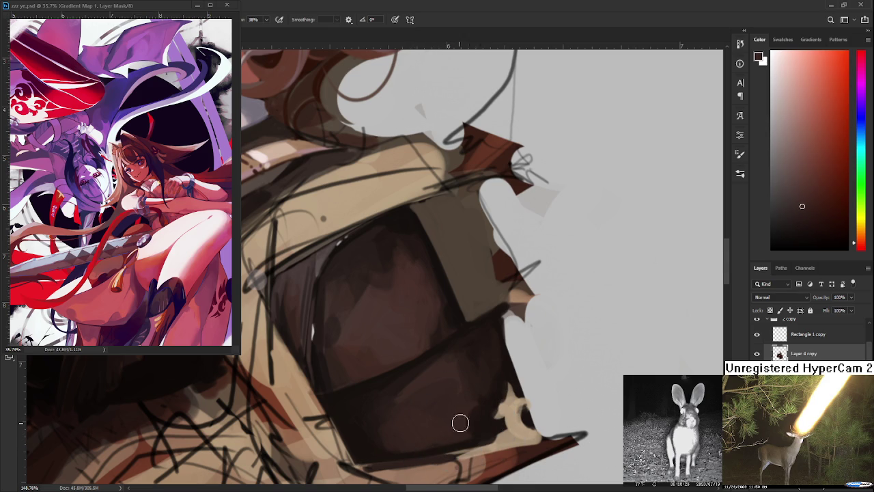
- Sample browns along the plate's bottom edge and corner, from deeper to lighter
left_click(470, 422, "alt")
left_click(461, 418, "alt")
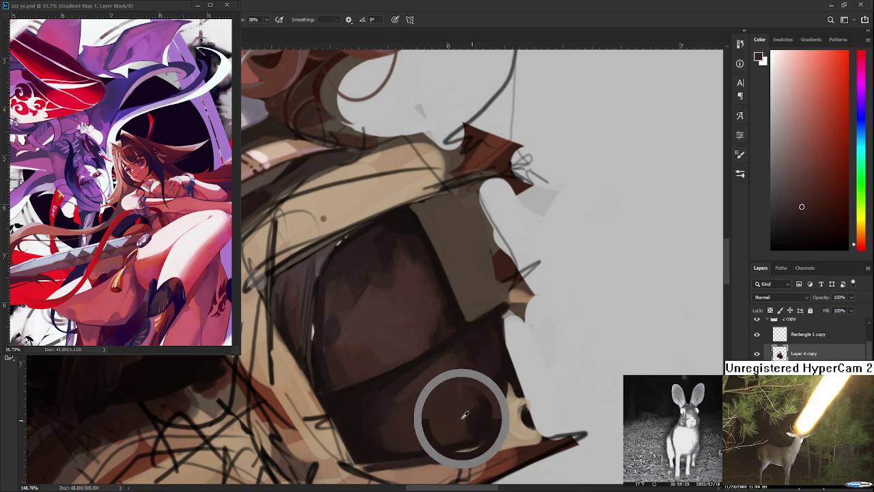
left_click(462, 418, "alt")
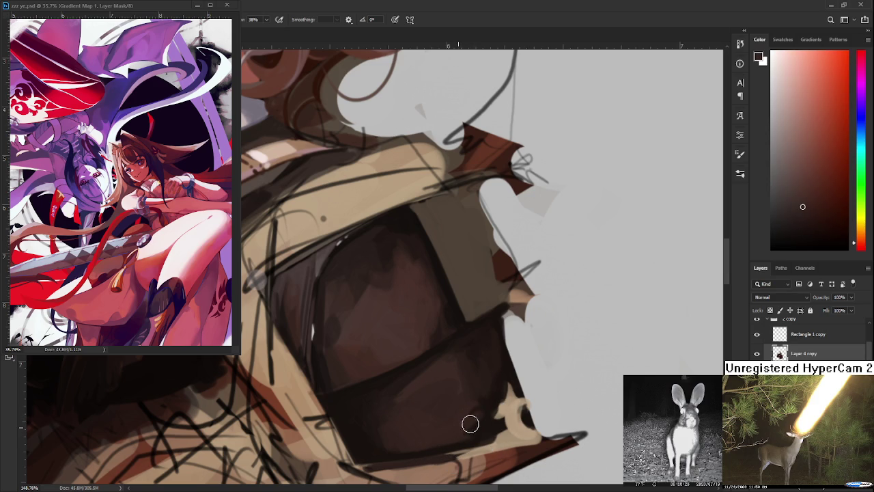
left_click(485, 407, "alt")
left_click(475, 410, "alt")
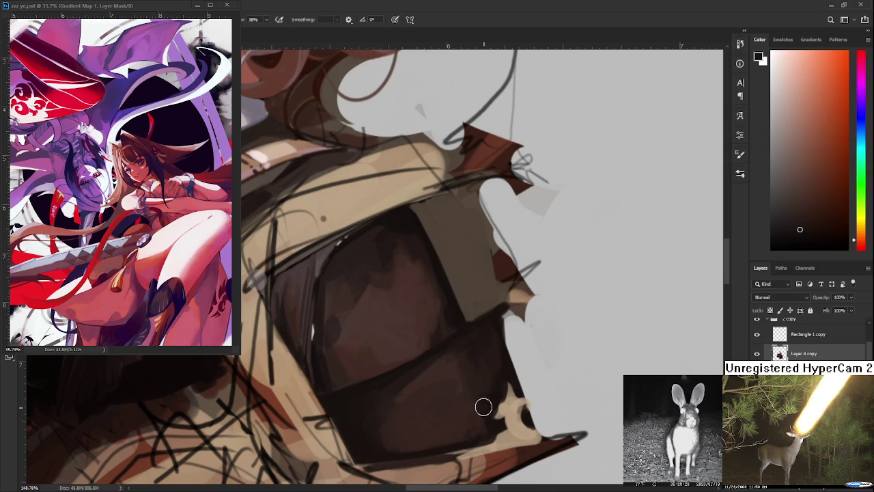
left_click(482, 416, "alt")
left_click(470, 415, "alt")
left_click(467, 414, "alt")
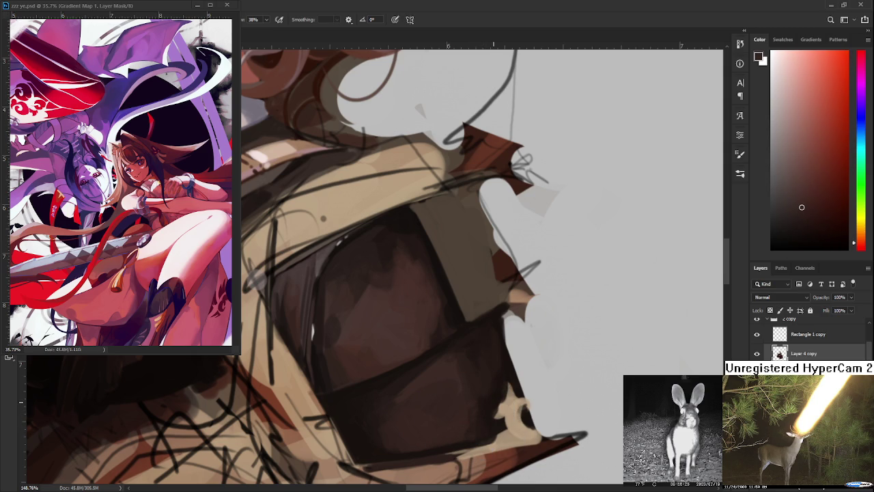
scroll(498, 408, "down", 1)
- Zoom out to check the whole figure, then return to the shoulder armour
scroll(497, 409, "down", 1)
scroll(498, 408, "down", 1)
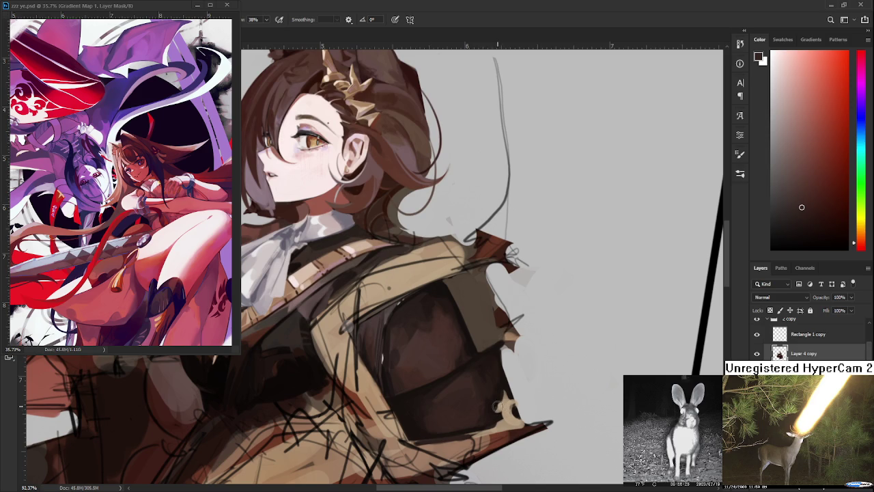
scroll(474, 396, "down", 3)
scroll(473, 396, "down", 3)
scroll(501, 368, "down", 3)
scroll(501, 368, "up", 2)
scroll(505, 376, "up", 1)
scroll(516, 400, "up", 1)
scroll(526, 420, "up", 1)
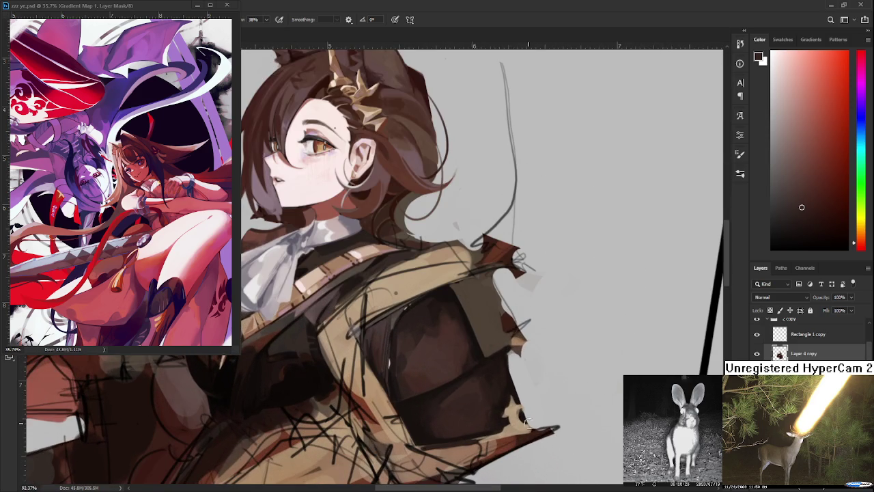
scroll(527, 423, "up", 1)
mouse_move(476, 381)
left_mouse_down()
mouse_move(410, 333)
mouse_move(412, 363)
left_mouse_up()
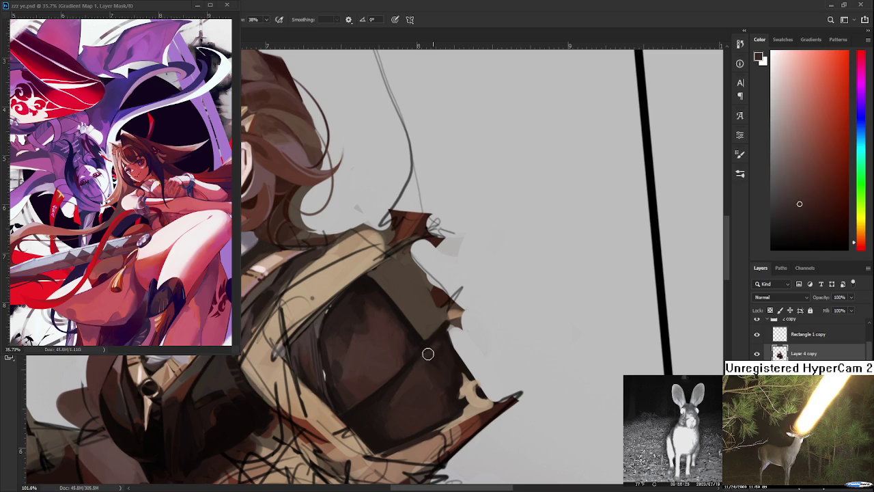
- Sample dark and lighter browns from across the armour plate
left_click(430, 361, "alt")
left_click(439, 352, "alt")
left_click(439, 370, "alt")
left_click(424, 369, "alt")
left_click(399, 381, "alt")
left_click(419, 368, "alt")
left_click(420, 361, "alt")
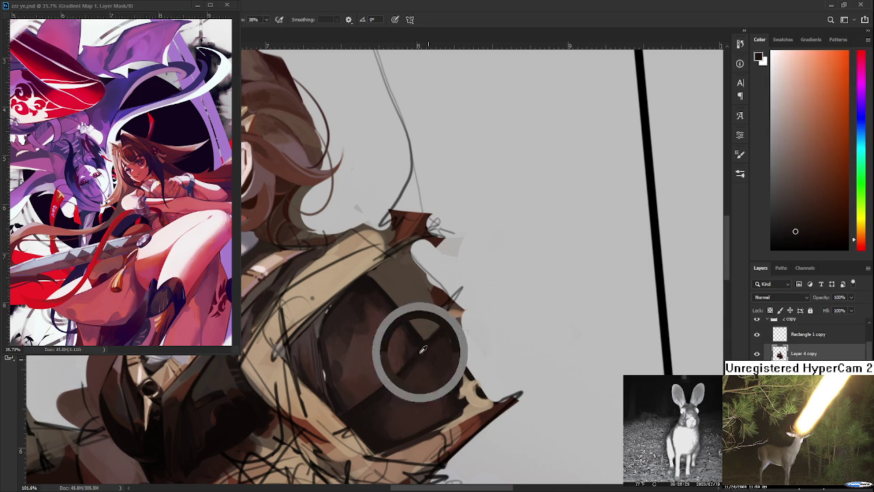
left_click(380, 407, "alt")
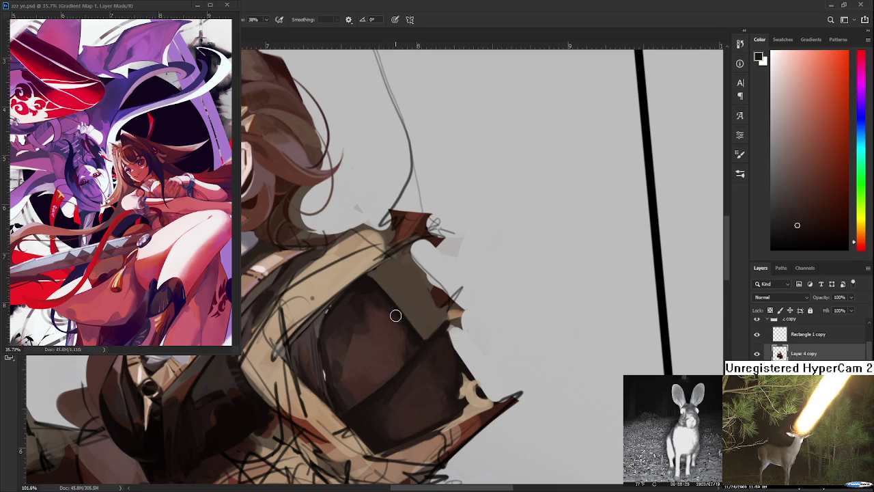
- Reframe and tilt the view onto the shoulder armour
scroll(395, 315, "down", 3)
scroll(410, 342, "down", 2)
scroll(454, 343, "down", 2)
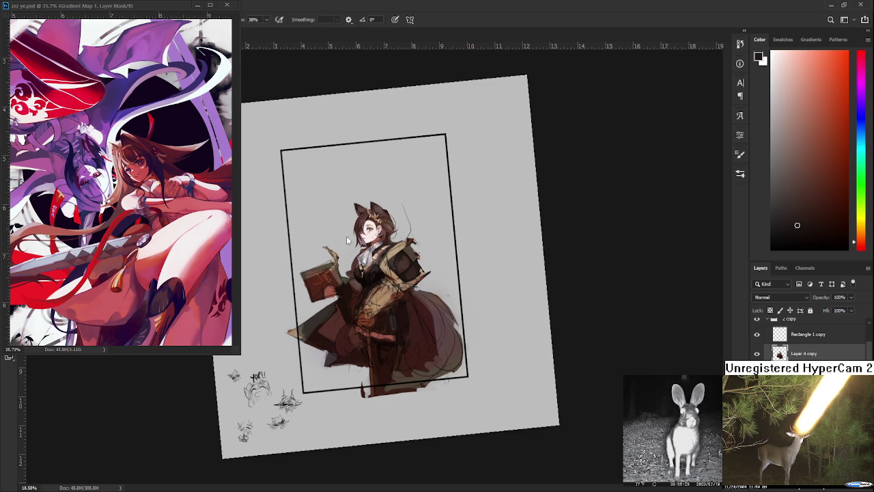
scroll(453, 258, "up", 3)
scroll(465, 293, "up", 2)
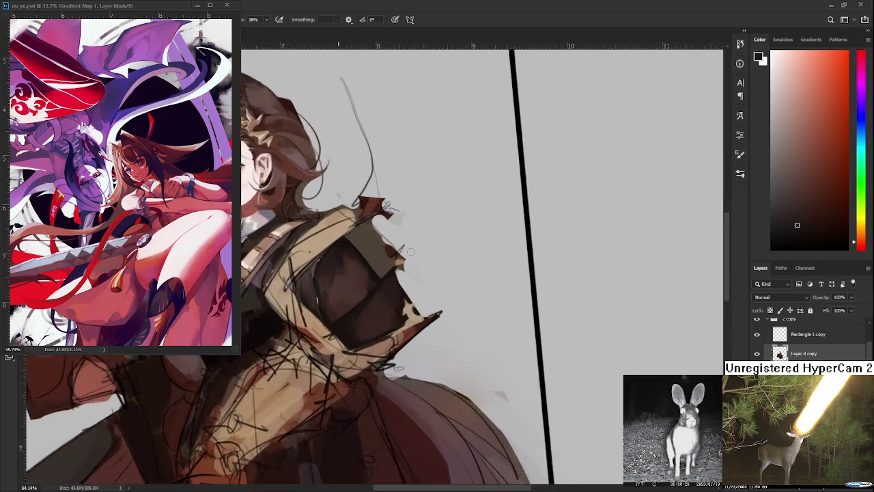
scroll(478, 335, "up", 1)
left_click_drag(484, 355, 614, 222)
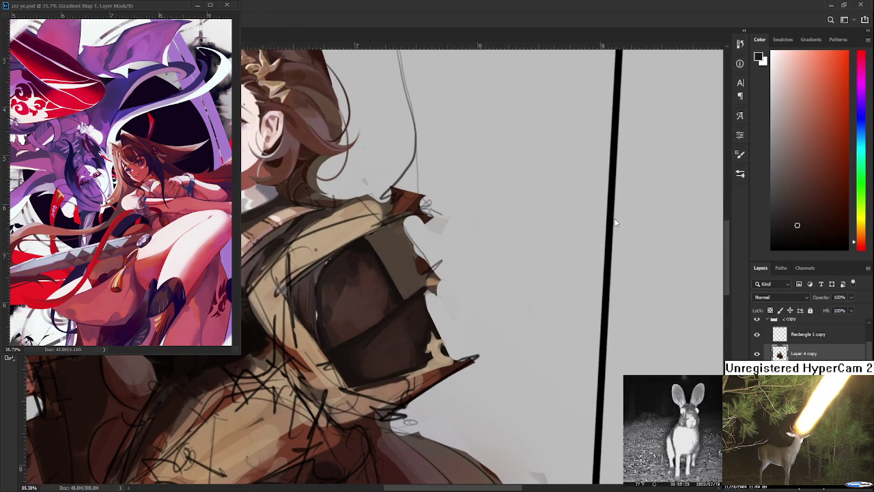
scroll(428, 296, "up", 1)
scroll(387, 313, "up", 1)
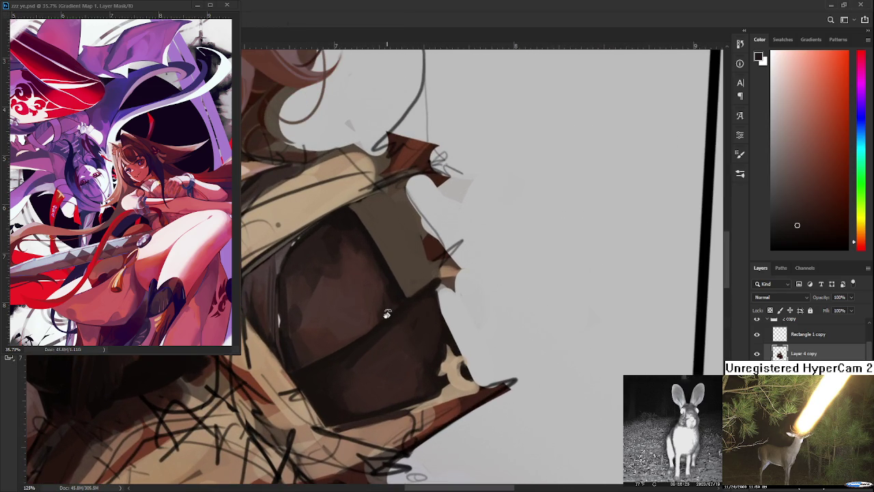
left_click_drag(392, 314, 377, 306)
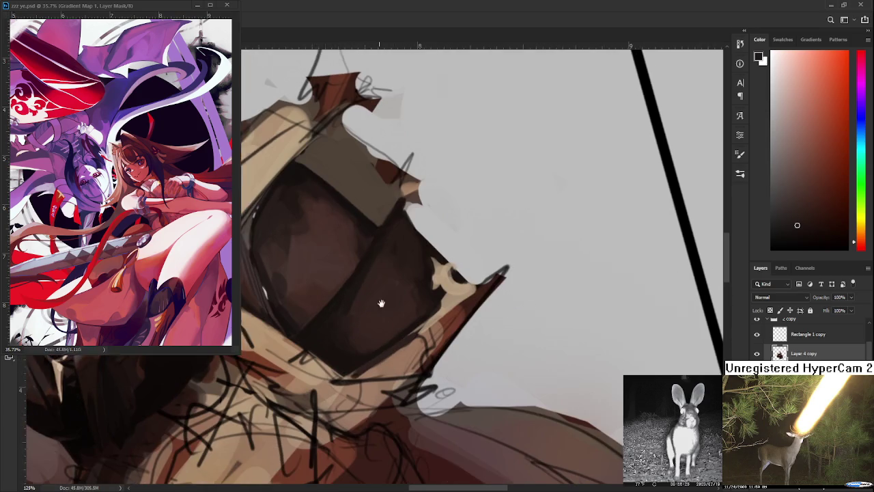
- Lighten the armour's dark lower edge with a lighter brown, then rotate the view
left_click(385, 321, "alt")
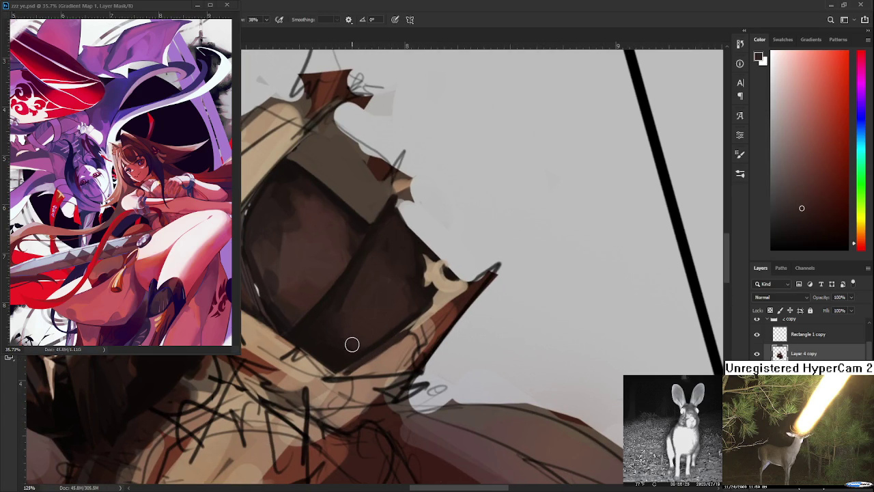
left_click_drag(345, 363, 384, 338)
mouse_move(346, 367)
left_mouse_down()
mouse_move(396, 328)
mouse_move(347, 365)
left_mouse_up()
key("r")
left_click_drag(426, 309, 399, 249)
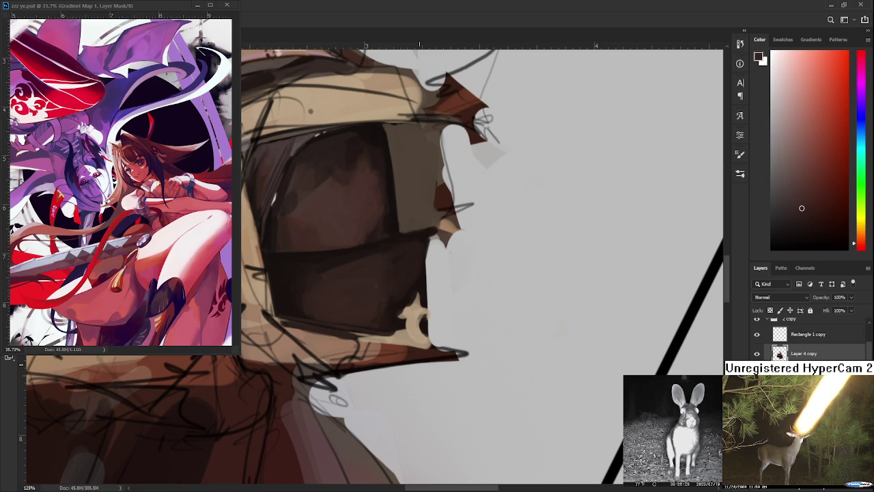
left_click_drag(419, 259, 316, 303)
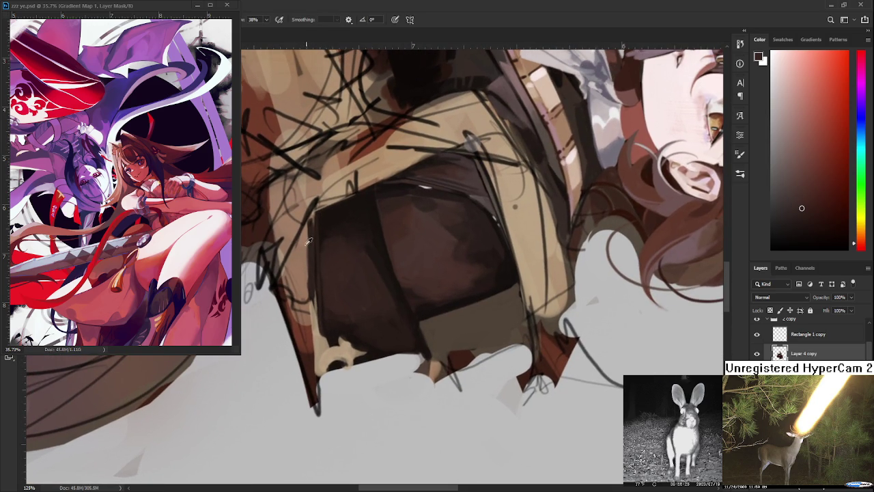
- Eyedrop tan, dark brown and orange-brown along the armour edge, ending on outline near-black
left_click(307, 239, "alt")
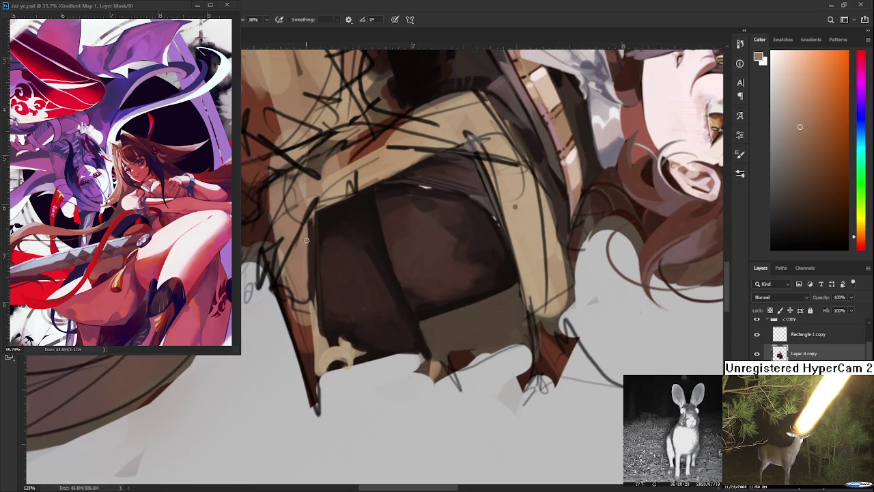
left_click(302, 242, "alt")
left_click(312, 252, "alt")
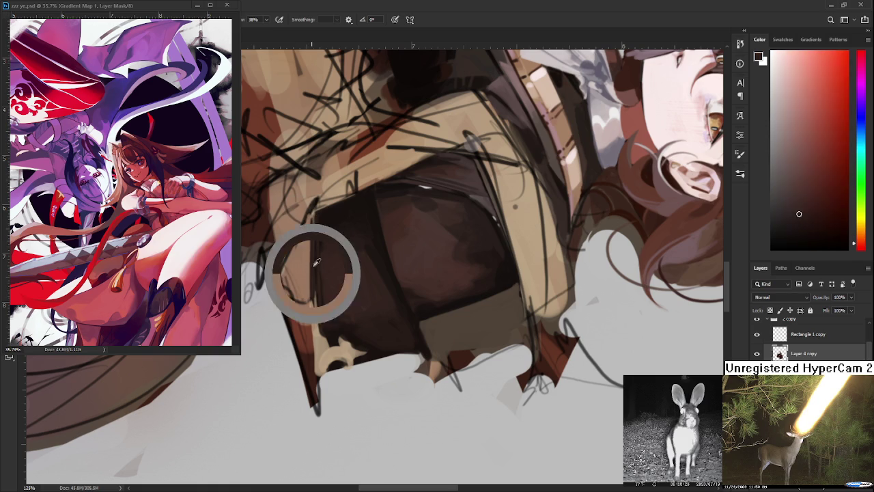
left_click(316, 212, "alt")
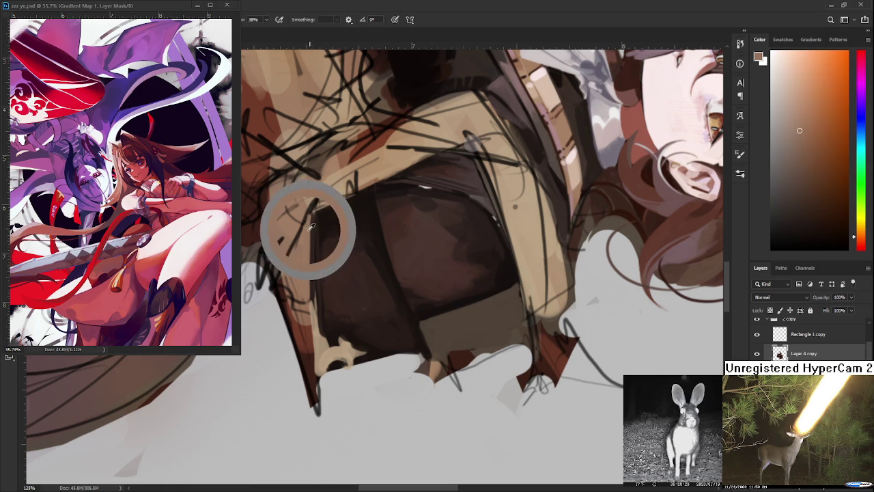
left_click_drag(312, 230, 308, 222, "alt")
left_click(311, 217, "alt")
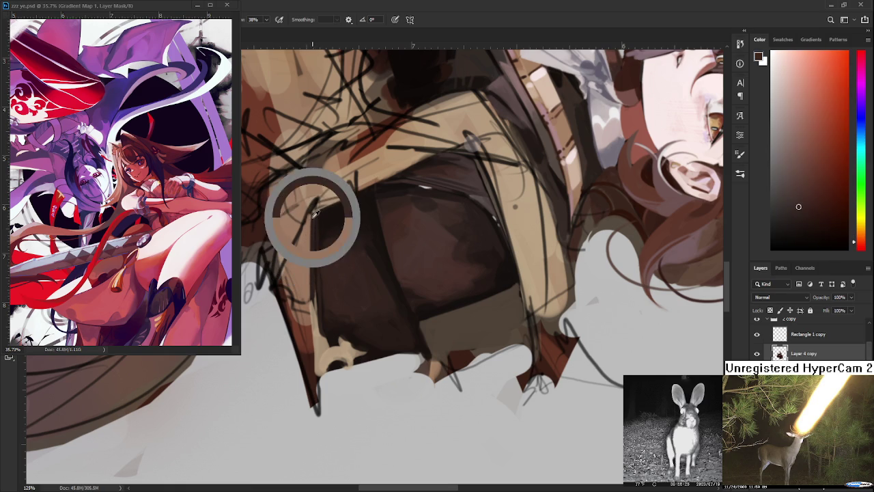
left_click(321, 217, "alt")
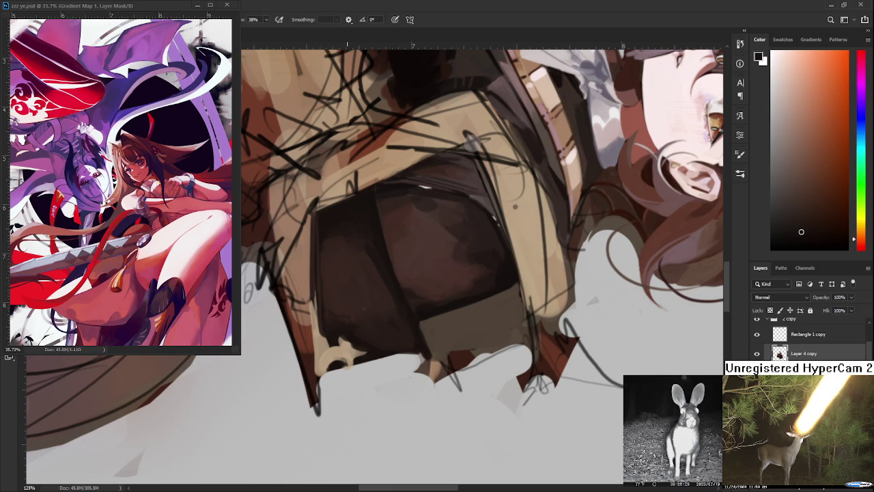
- Rotate the canvas view back toward upright
scroll(346, 191, "down", 5)
key("r")
mouse_move(346, 191)
left_mouse_down()
mouse_move(424, 255)
mouse_move(374, 276)
left_mouse_up()
scroll(374, 277, "up", 2)
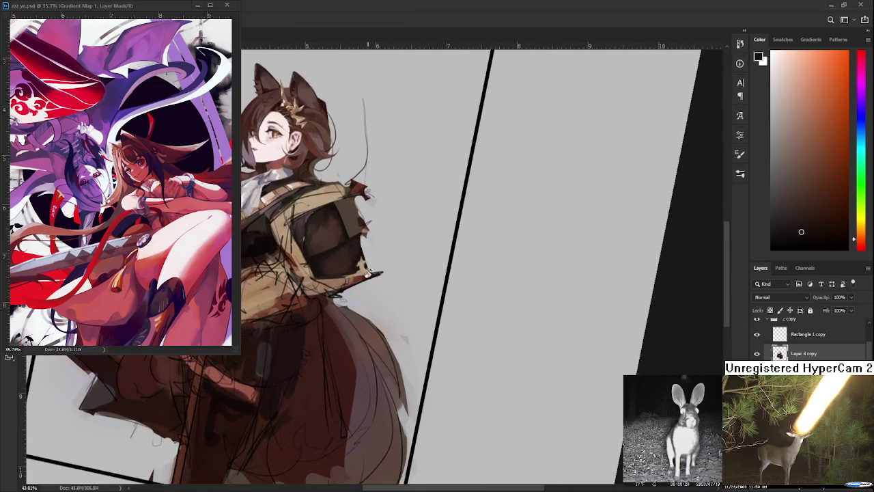
- Bring the face into view and sample a brown from the hair by the ears
scroll(366, 273, "up", 2)
scroll(308, 265, "up", 2)
scroll(309, 265, "up", 2)
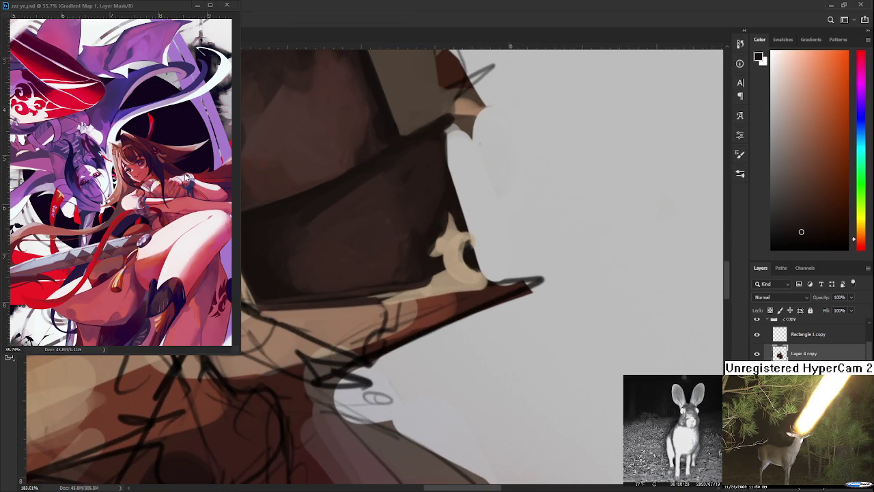
scroll(471, 275, "down", 1)
scroll(464, 273, "up", 1)
scroll(461, 272, "down", 1)
scroll(459, 271, "down", 1)
scroll(459, 270, "up", 1)
scroll(464, 276, "up", 1)
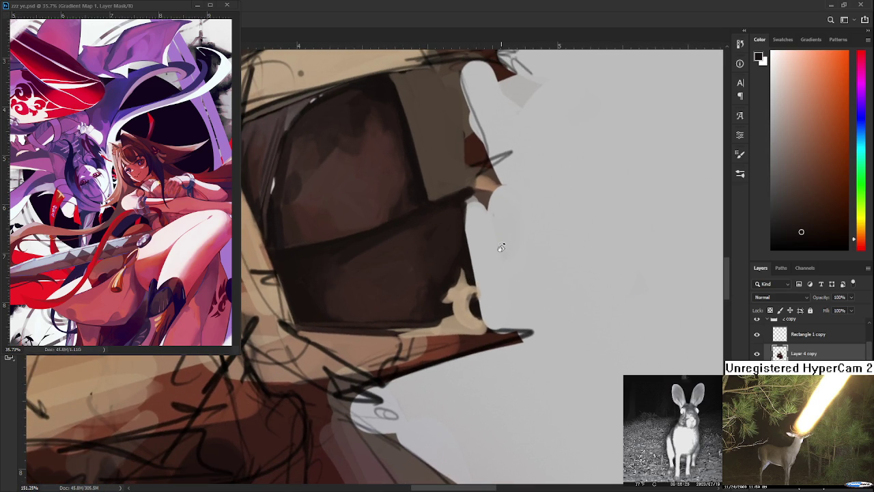
scroll(479, 245, "down", 4)
left_click_drag(480, 246, 581, 255)
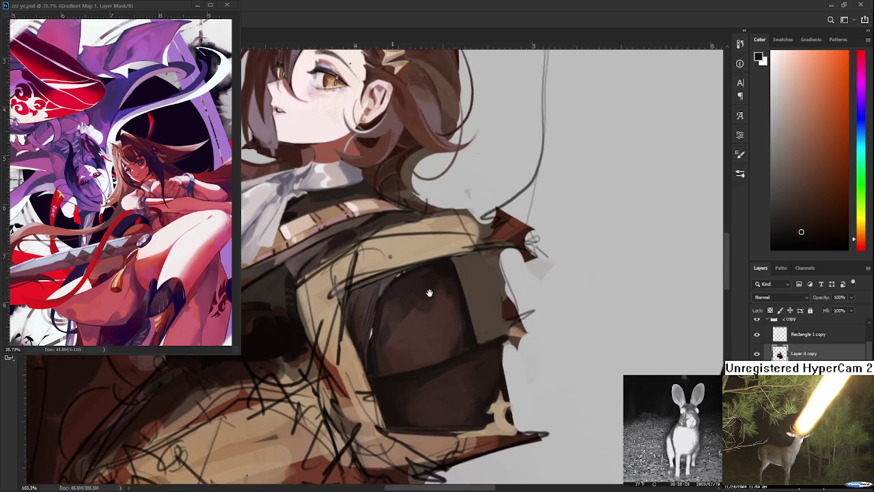
scroll(438, 269, "up", 2)
scroll(438, 270, "up", 2)
left_click(437, 154, "alt")
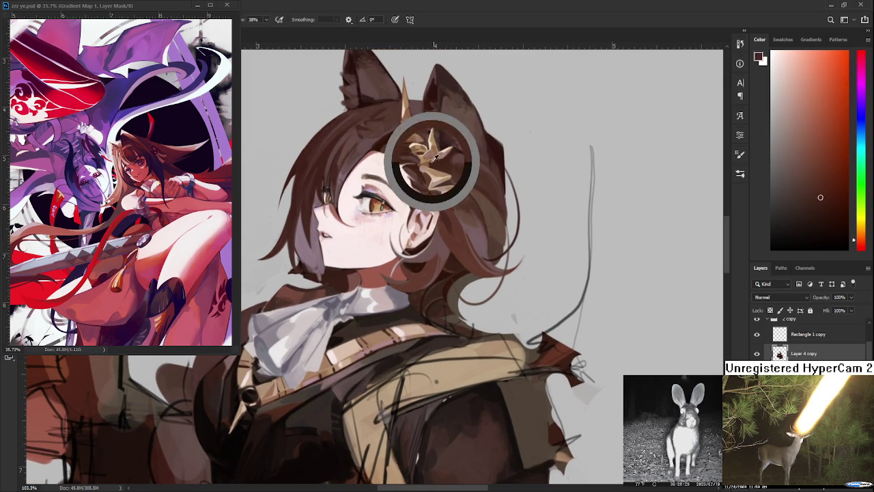
- Paint a darker brown stroke inside the beige ring and resample its tan shades
scroll(437, 280, "up", 4)
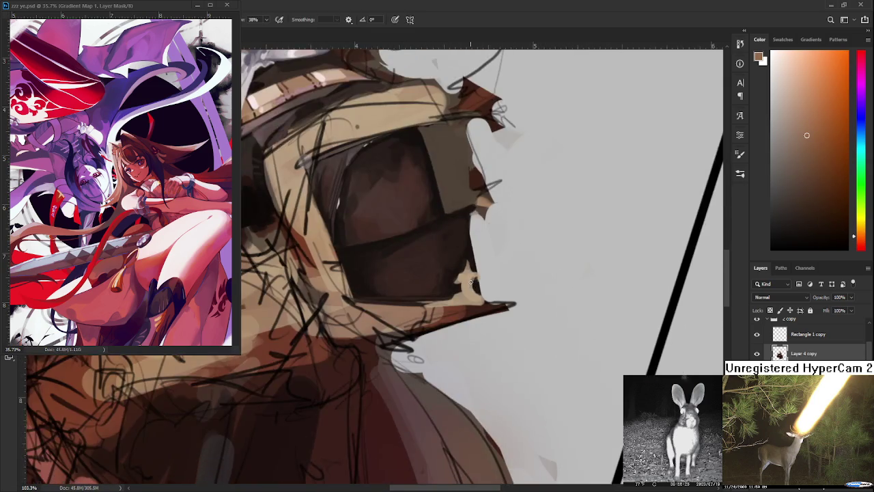
scroll(473, 290, "up", 1)
scroll(482, 332, "up", 1)
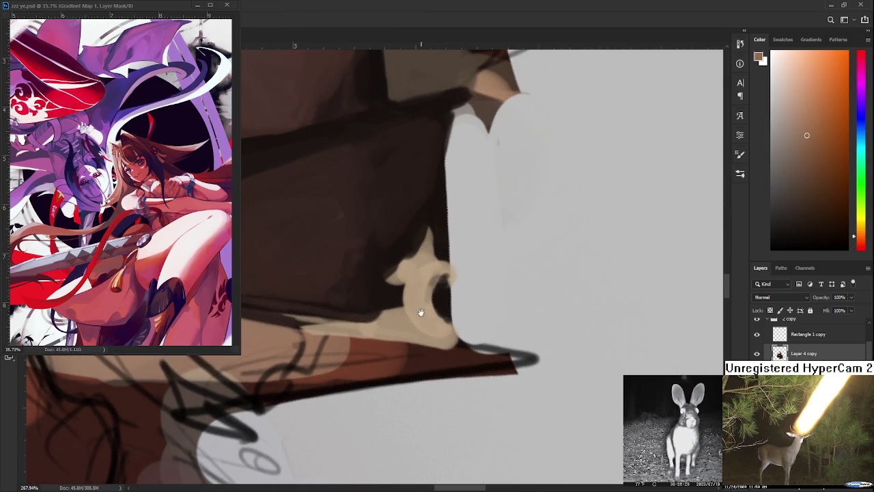
left_click_drag(413, 275, 410, 325)
left_click(425, 308, "alt")
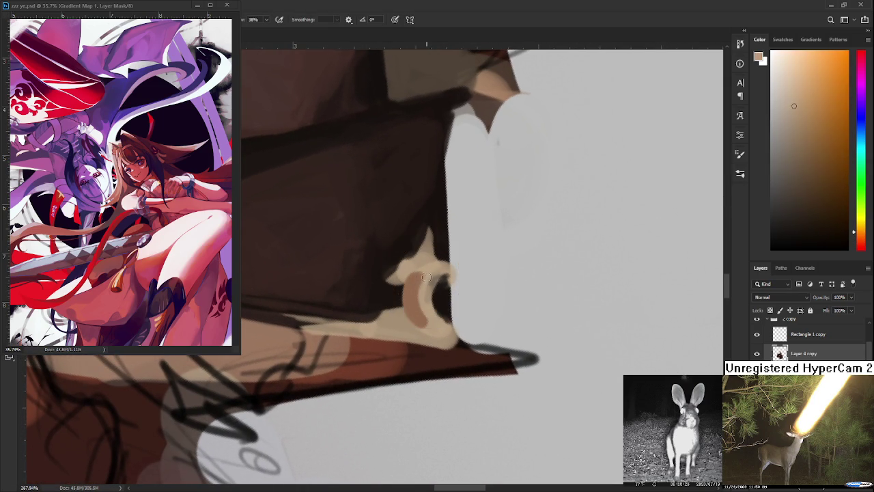
left_click(418, 318, "alt")
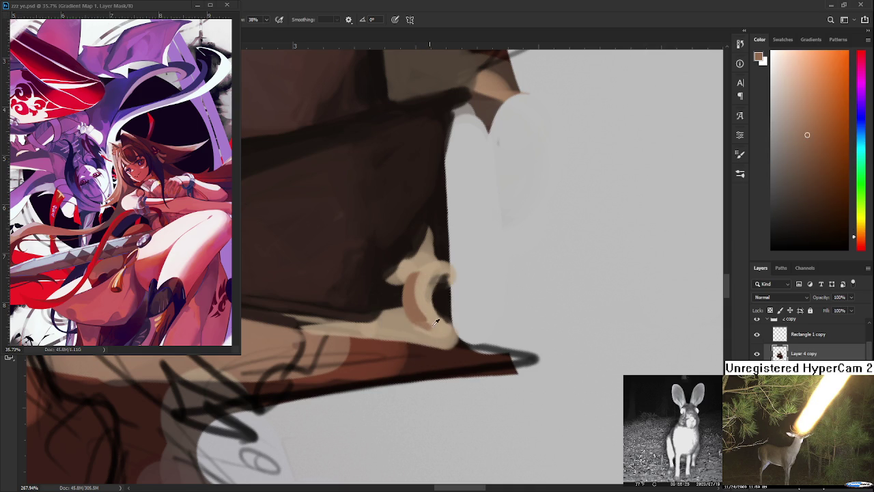
left_click(415, 295, "alt")
left_click(424, 280, "alt")
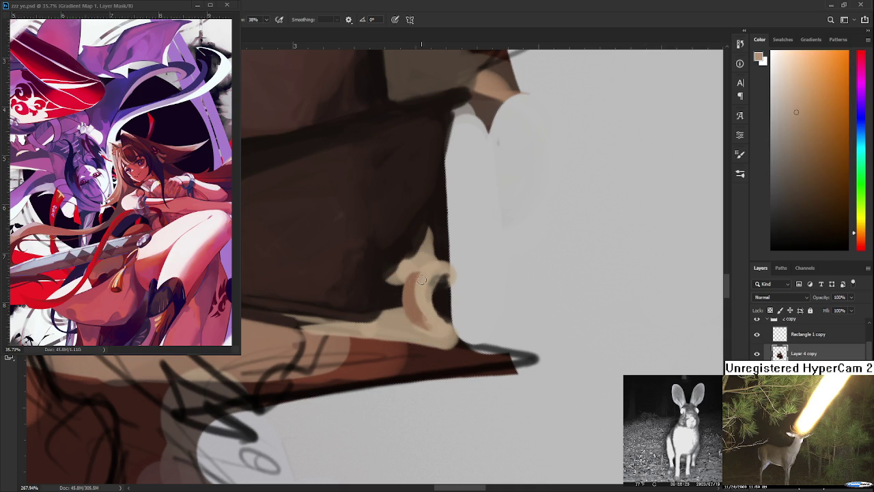
left_click(409, 280, "alt")
left_click(429, 270, "alt")
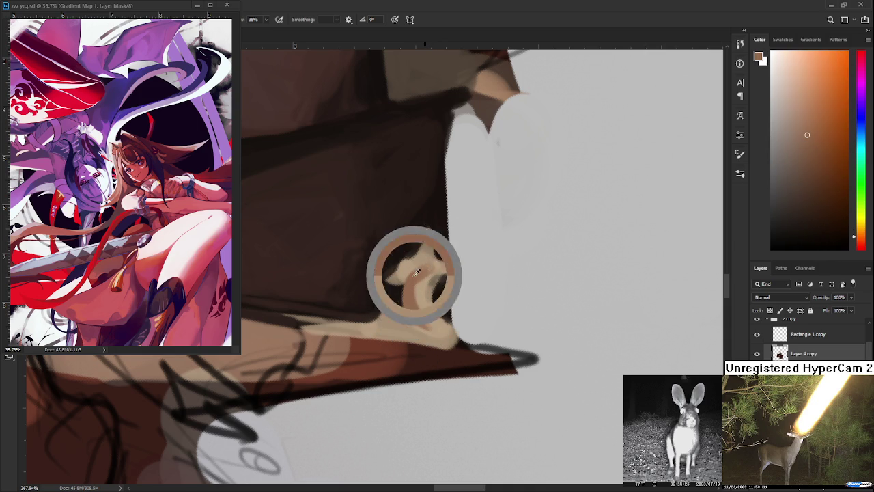
left_click(422, 268, "alt")
left_click(419, 279, "alt")
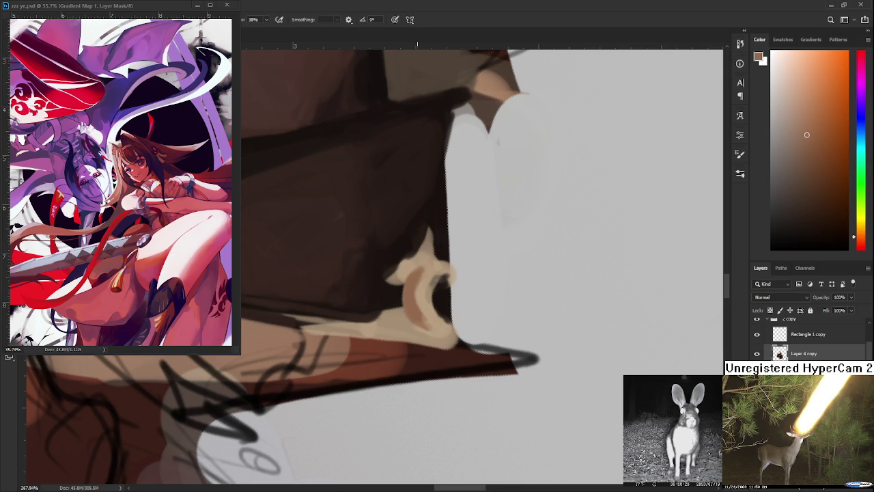
- Sample a light beige near the tiara and rotate the canvas slightly
scroll(409, 321, "down", 2)
scroll(409, 321, "down", 2)
scroll(410, 321, "down", 2)
scroll(408, 323, "down", 2)
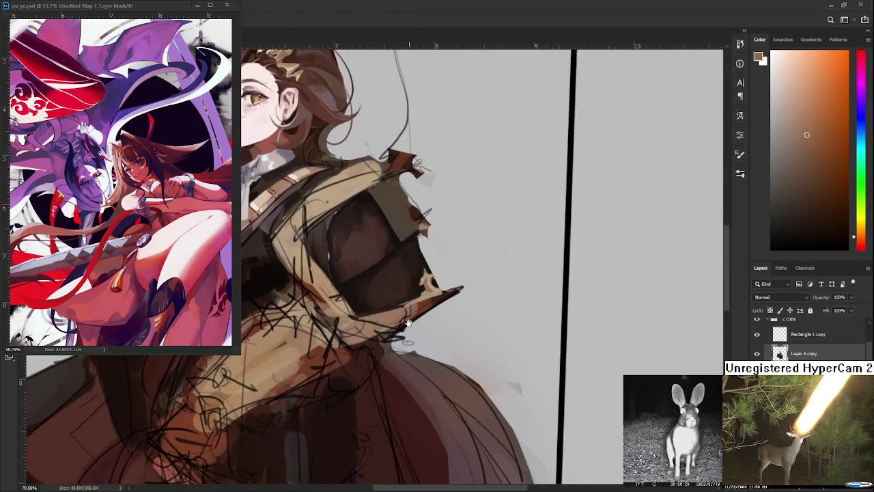
scroll(407, 323, "down", 1)
scroll(371, 72, "up", 3)
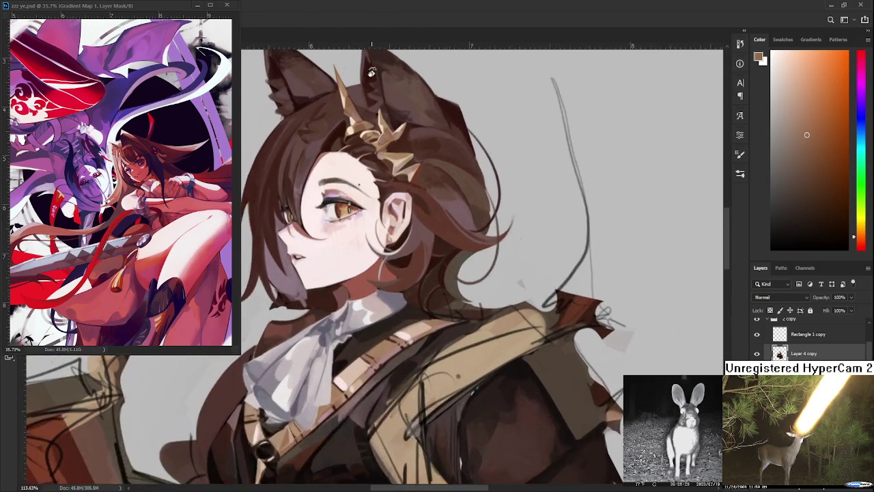
left_click(345, 106, "alt")
scroll(363, 251, "up", 1)
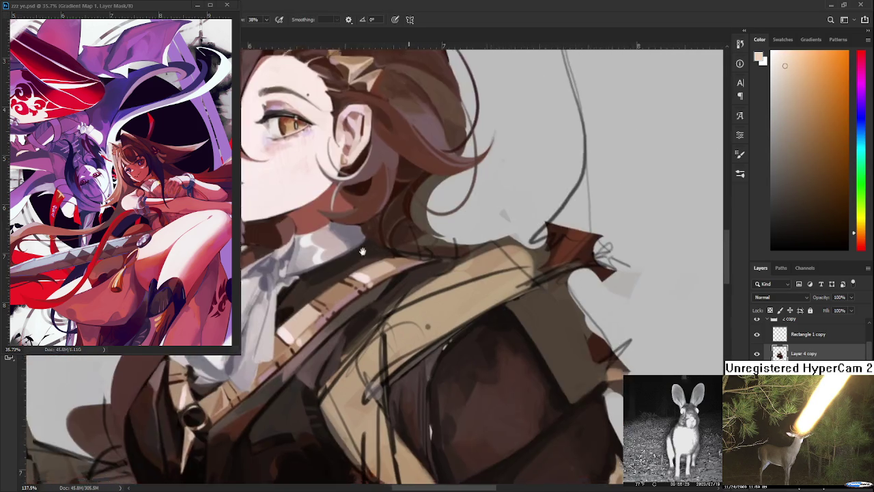
scroll(383, 277, "up", 2)
scroll(401, 303, "up", 1)
scroll(516, 332, "up", 1)
scroll(510, 374, "up", 1)
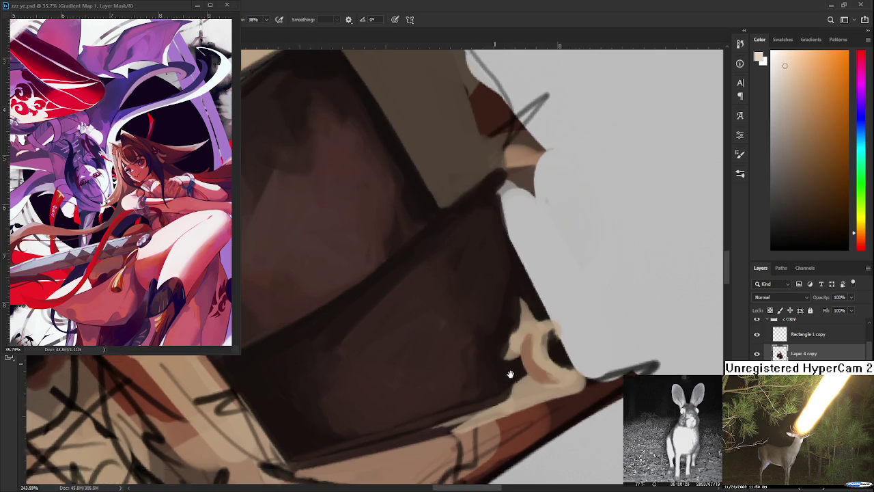
mouse_move(510, 374)
left_mouse_down()
mouse_move(478, 383)
mouse_move(449, 317)
mouse_move(471, 348)
mouse_move(475, 337)
mouse_move(479, 355)
mouse_move(468, 354)
mouse_move(469, 365)
left_mouse_up()
- Brush beige into the dark gap beside the ring and touch up the strokes
left_click(478, 335, "alt")
left_click(483, 334, "alt")
left_click(475, 343, "alt")
left_click(474, 325, "alt")
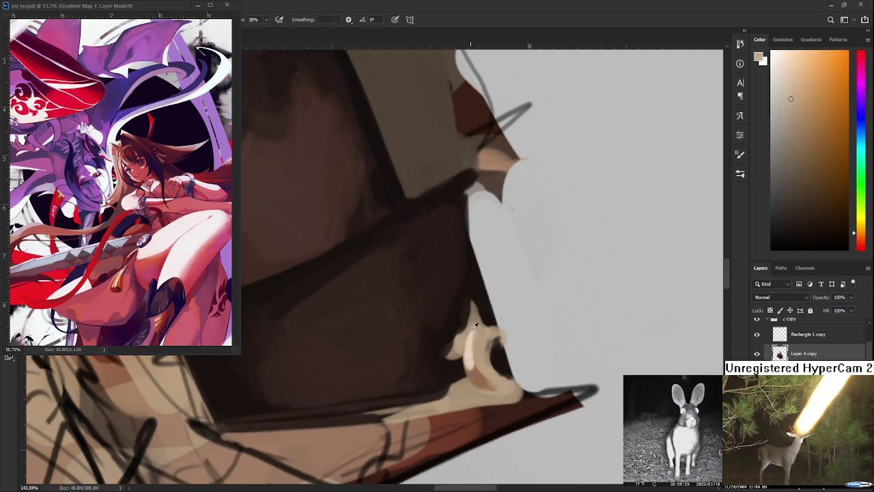
left_click(470, 346, "alt")
- Sample darker and lighter tan shades near the ring, fine-tuning the colour
left_click(481, 339, "alt")
left_click(473, 336, "alt")
left_click(469, 351, "alt")
left_click(458, 346, "alt")
left_click(468, 347, "alt")
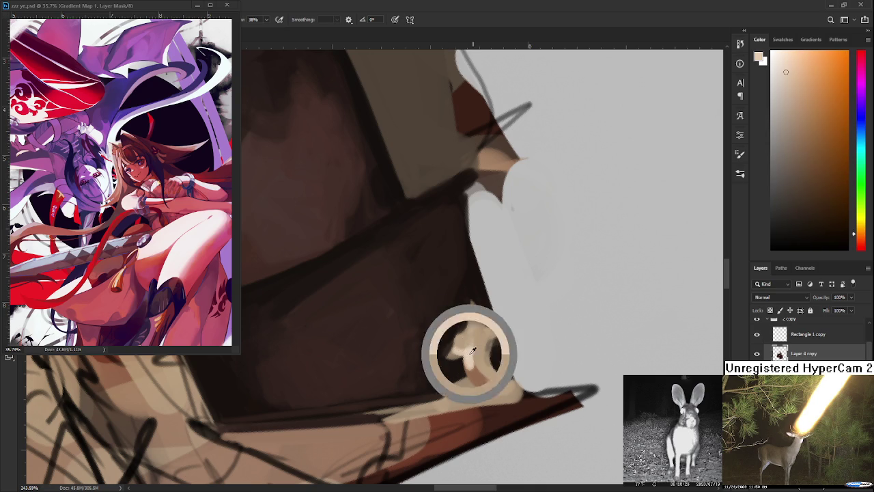
left_click(461, 342, "alt")
left_click(470, 350, "alt")
- Switch back to darker browns, resampling the jacket's dark brown beside the ring
left_click(474, 349, "alt")
left_click(470, 340, "alt")
left_click(474, 338, "alt")
left_click(468, 342, "alt")
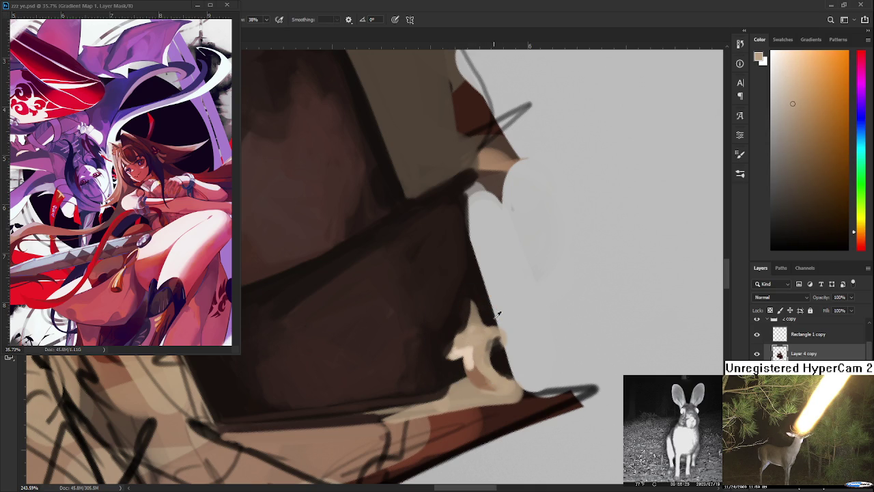
left_click(445, 334, "alt")
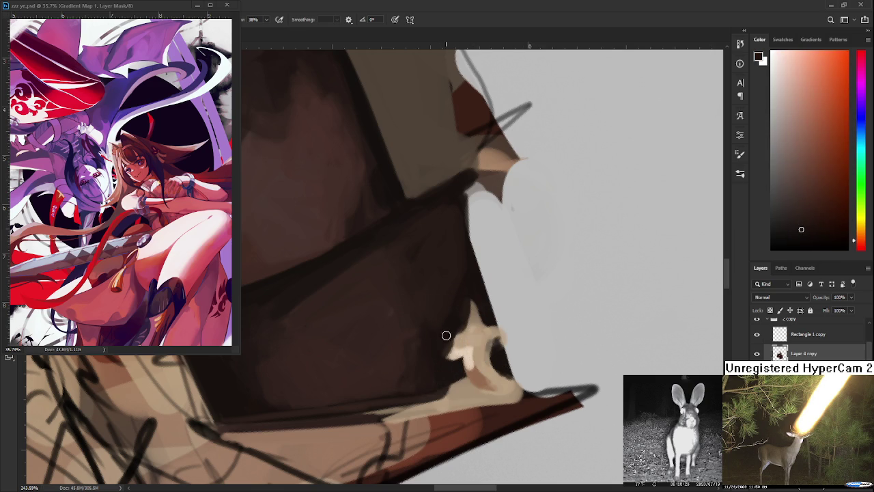
left_click(445, 331, "alt")
left_click(489, 305, "alt")
scroll(503, 309, "down", 2)
scroll(501, 311, "up", 2)
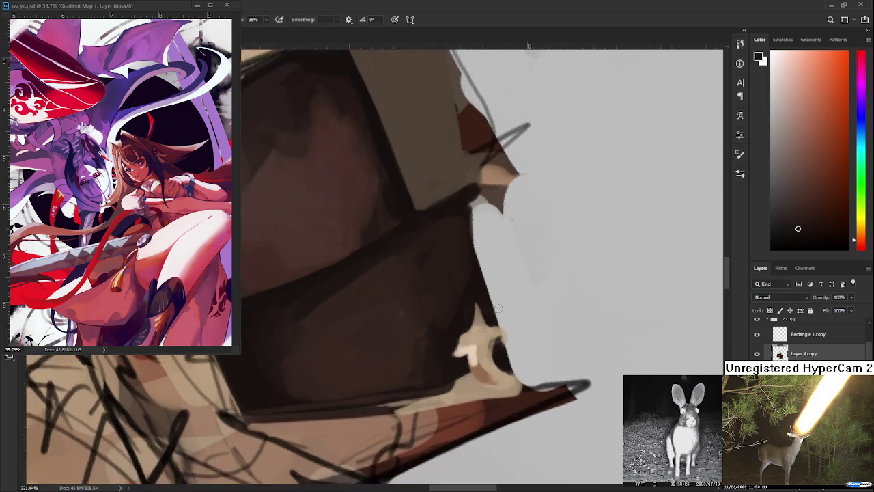
- Dab dark brown onto the ring and darken the tan shape's left protrusion
scroll(498, 312, "up", 1)
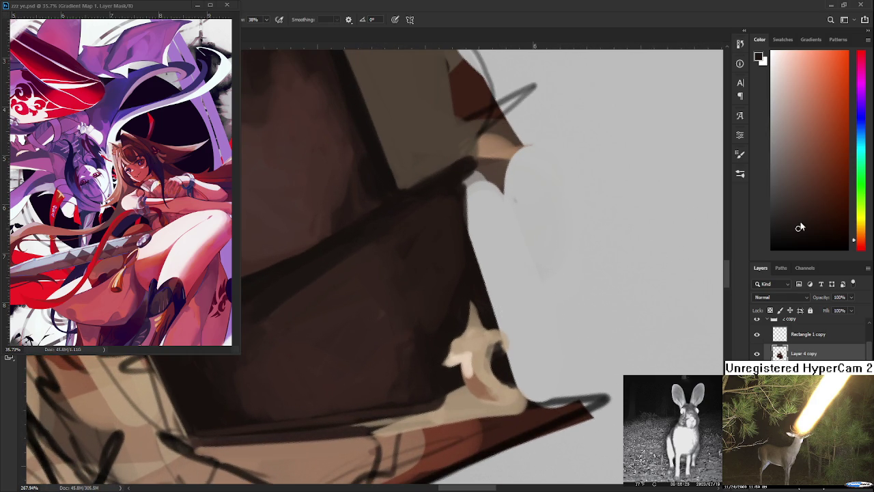
left_click(458, 345)
left_click_drag(522, 334, 453, 333)
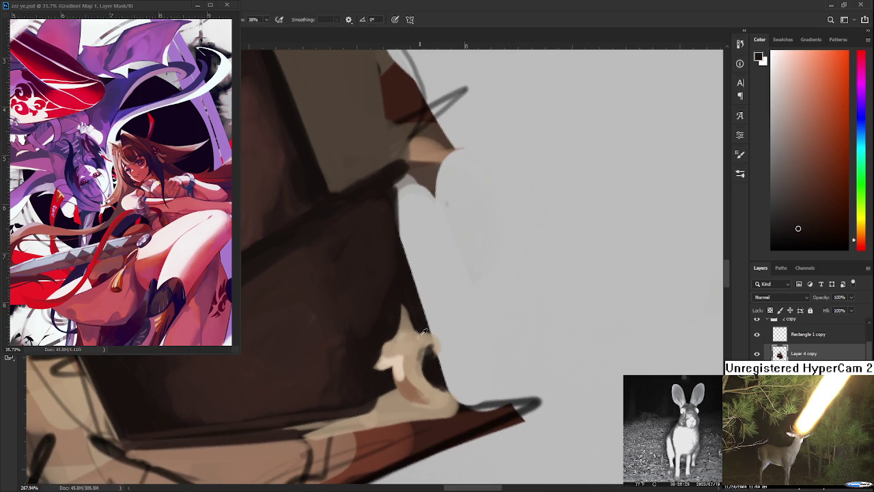
left_click(390, 347, "alt")
left_click(382, 334, "alt")
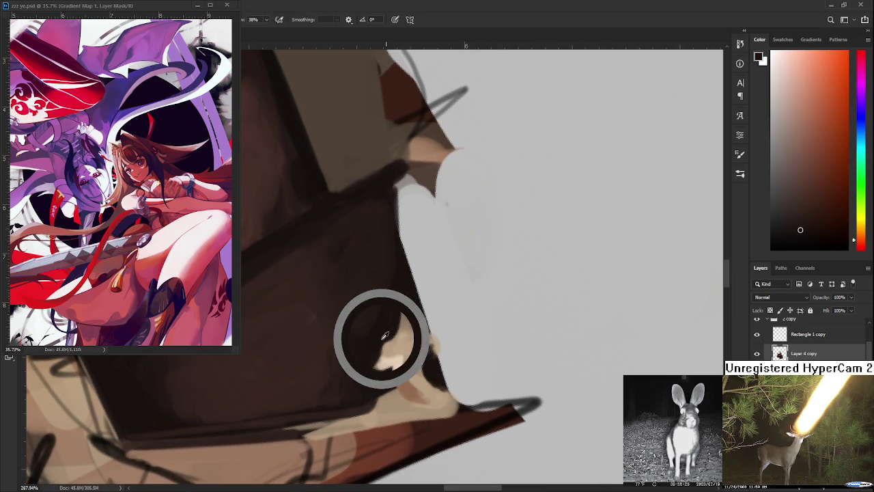
left_click_drag(384, 348, 370, 362)
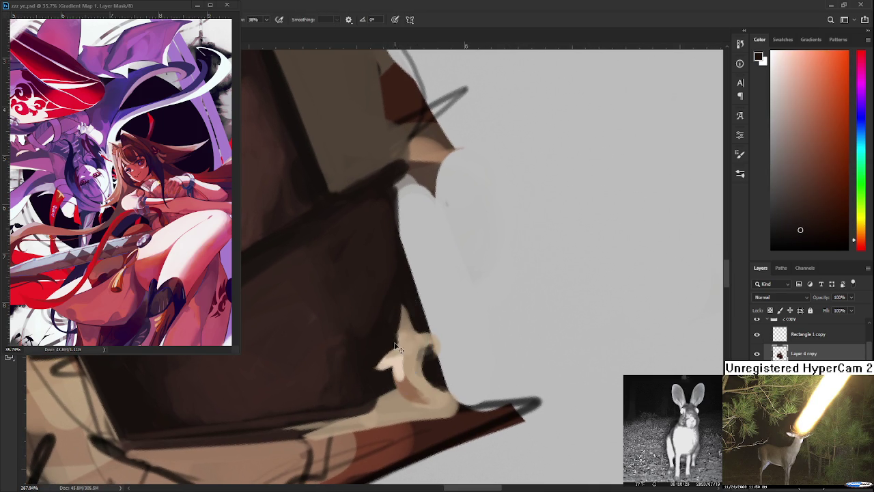
- Resample tan shades and paint over the thin light streak in a darker tone
left_click(390, 350, "alt")
left_click(390, 360, "alt")
left_click(402, 350, "alt")
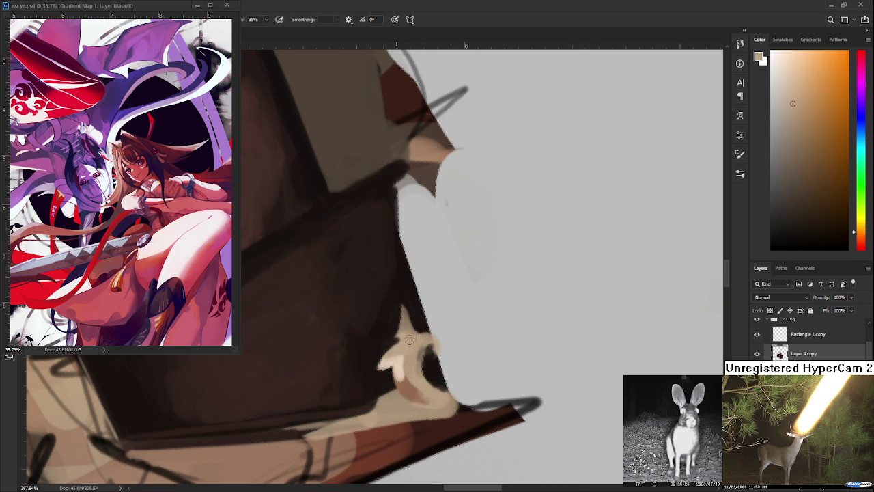
left_click(390, 335, "alt")
left_click_drag(390, 341, 400, 308)
- Brush light tan along the ring's edge, resampling dark and light shades
left_click(408, 338, "alt")
left_click_drag(406, 342, 417, 304)
left_click(402, 330, "alt")
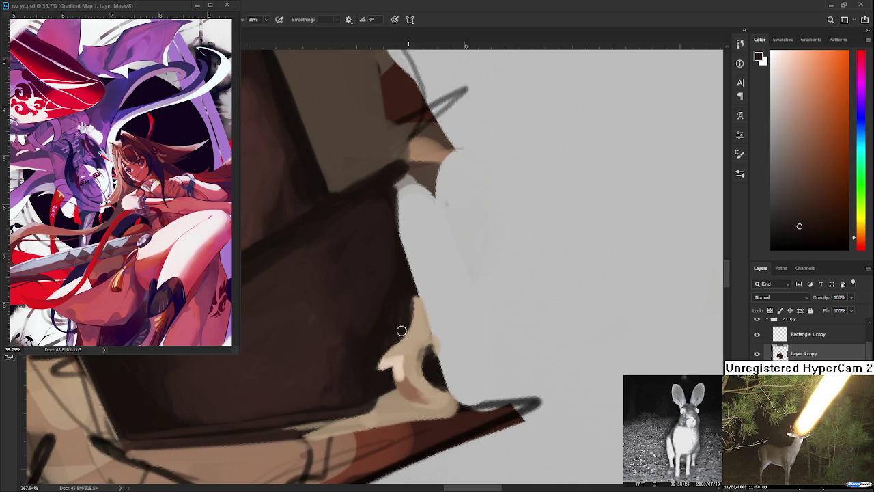
left_click(418, 307, "alt")
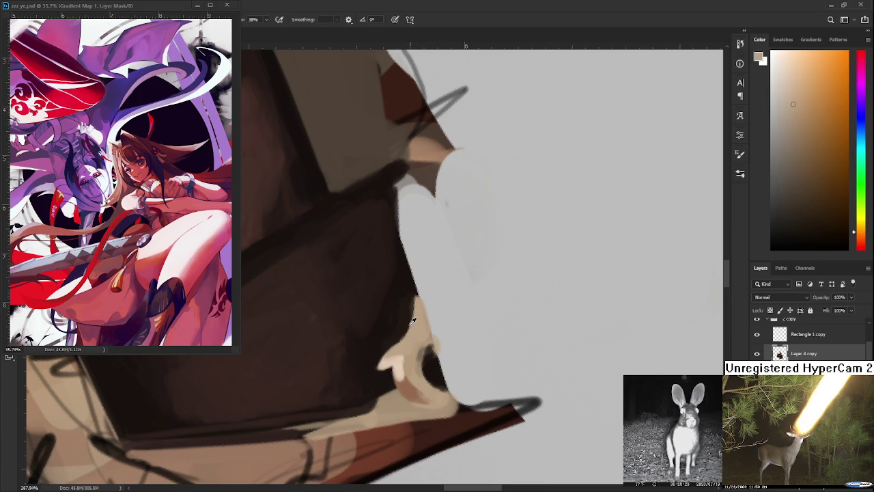
left_click(411, 307, "alt")
left_click(418, 315, "alt")
left_click_drag(419, 357, 418, 326)
left_click(415, 335, "alt")
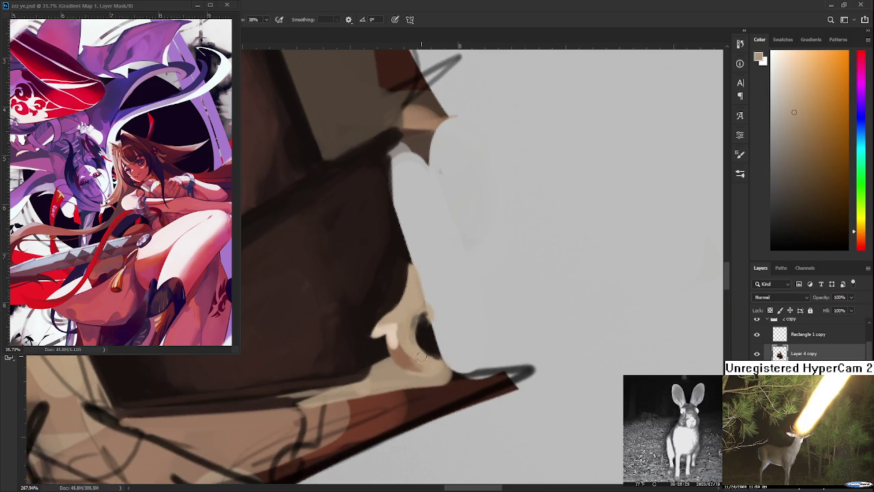
- Sample darker reddish browns and lighter tans around the ring area
left_click(402, 372, "alt")
left_click(401, 362, "alt")
left_click(403, 340, "alt")
left_click(403, 348, "alt")
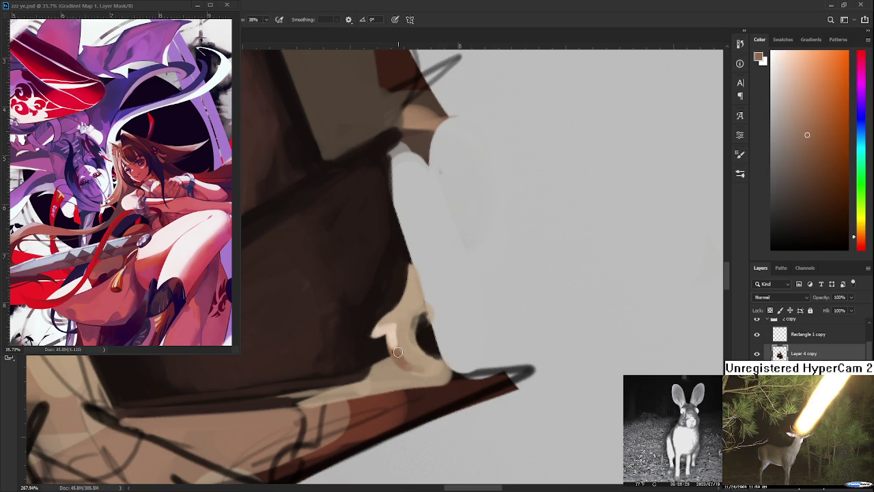
left_click(403, 351, "alt")
left_click(391, 343, "alt")
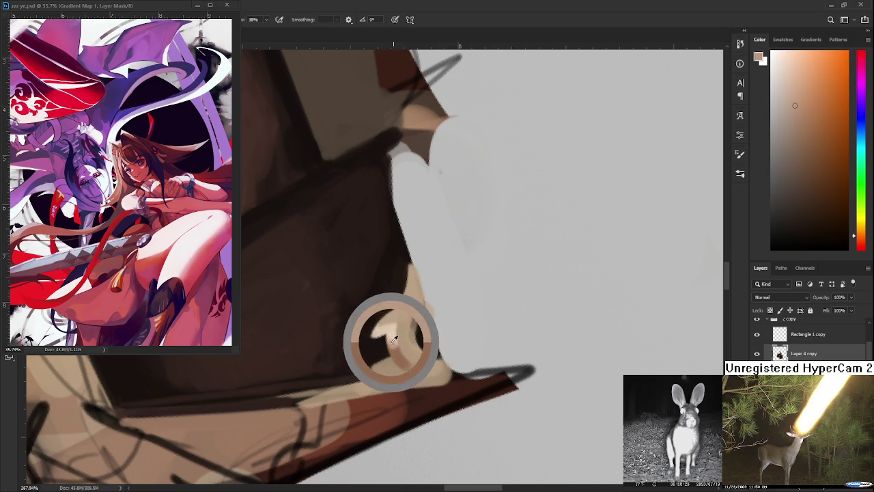
left_click(396, 345, "alt")
- Sample skin tones from the fingers, from lighter to darker shades
left_click(394, 343, "alt")
left_click(402, 351, "alt")
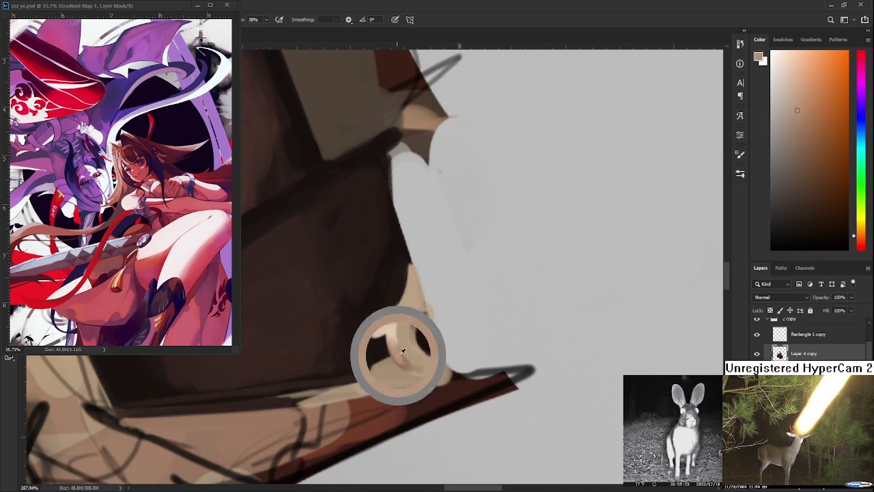
left_click(413, 358, "alt")
left_click(404, 333, "alt")
left_click(416, 328, "alt")
left_click(386, 321, "alt")
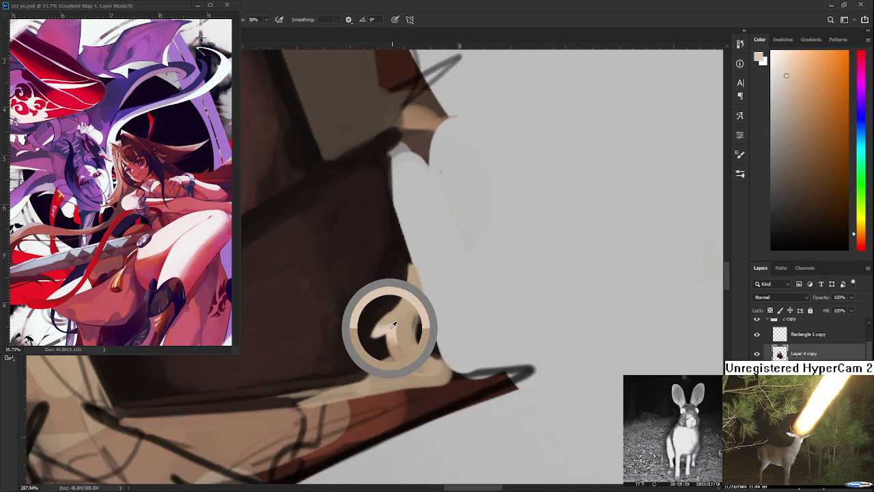
left_click_drag(393, 325, 389, 321)
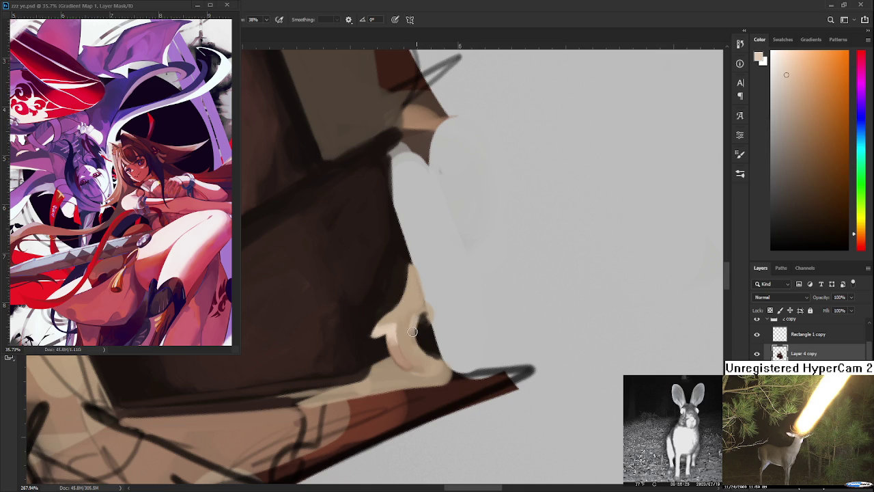
left_click(417, 326, "alt")
left_click(400, 361, "alt")
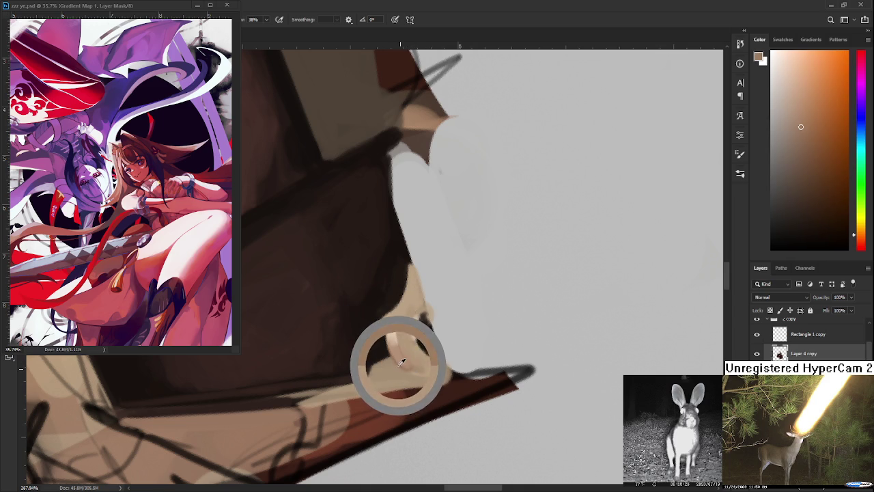
- Paint a darker stroke along the finger edge and a tan stroke down its inner edge
left_click_drag(411, 338, 429, 364)
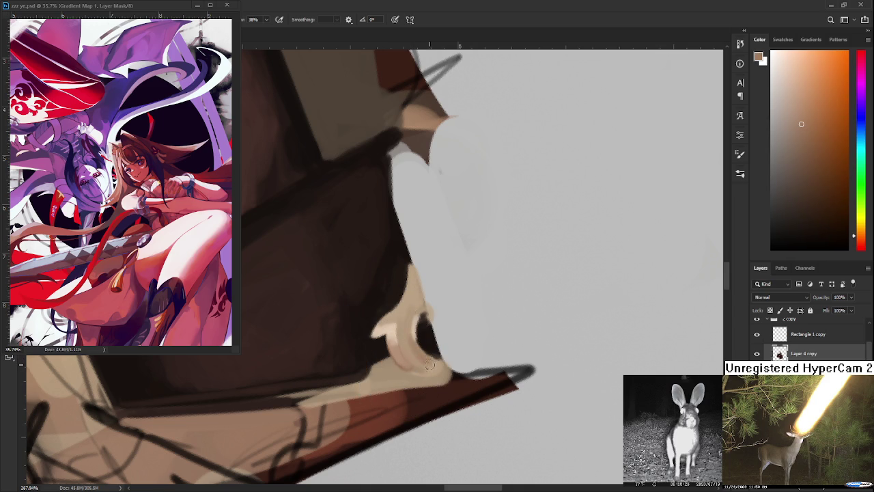
left_click(415, 352, "alt")
left_click(409, 353, "alt")
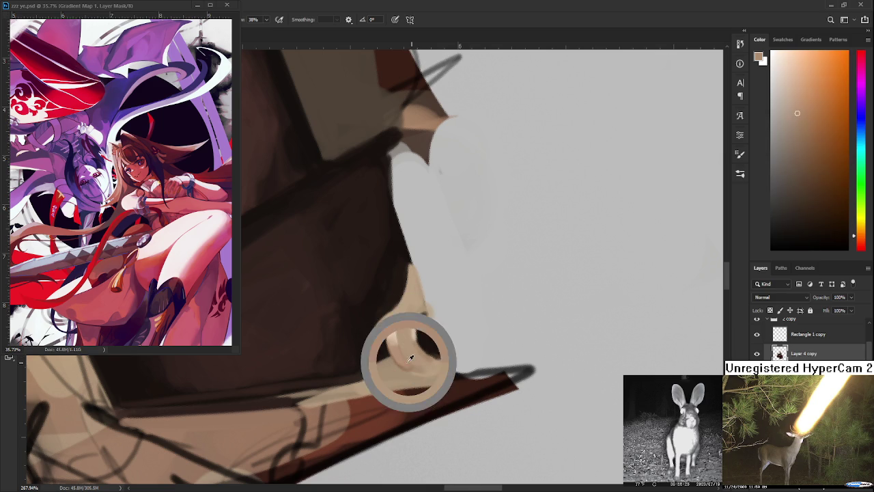
left_click_drag(406, 363, 420, 359)
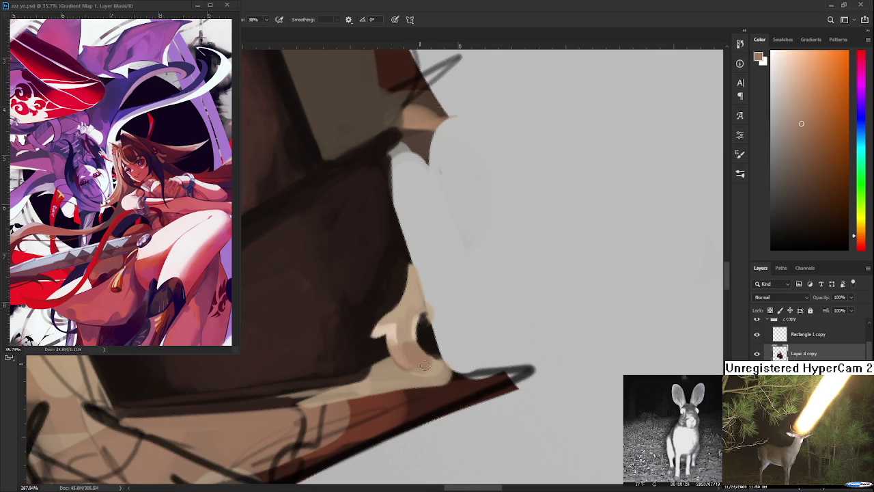
left_click(412, 350, "alt")
scroll(416, 356, "up", 2)
mouse_move(409, 309)
left_mouse_down()
mouse_move(417, 340)
mouse_move(410, 313)
left_mouse_up()
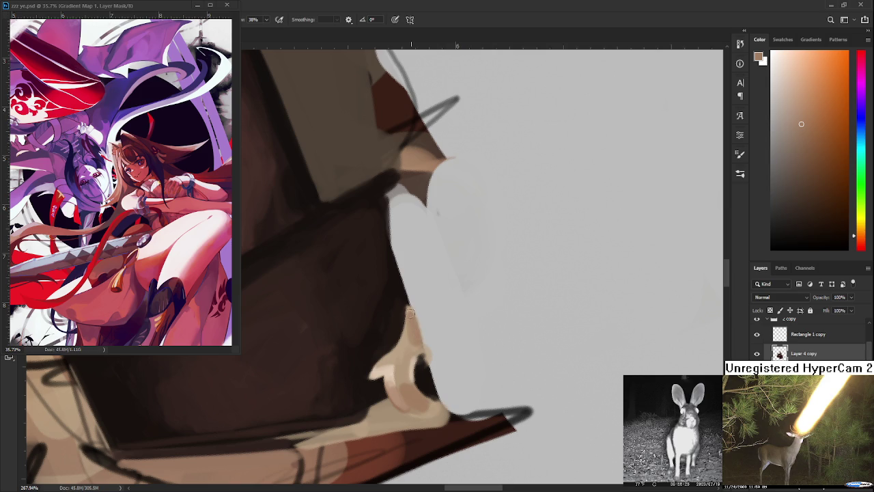
left_click(421, 332, "alt")
- Shrink the brush to a fine tip and paint a skin edge down the finger's right side
key("e")
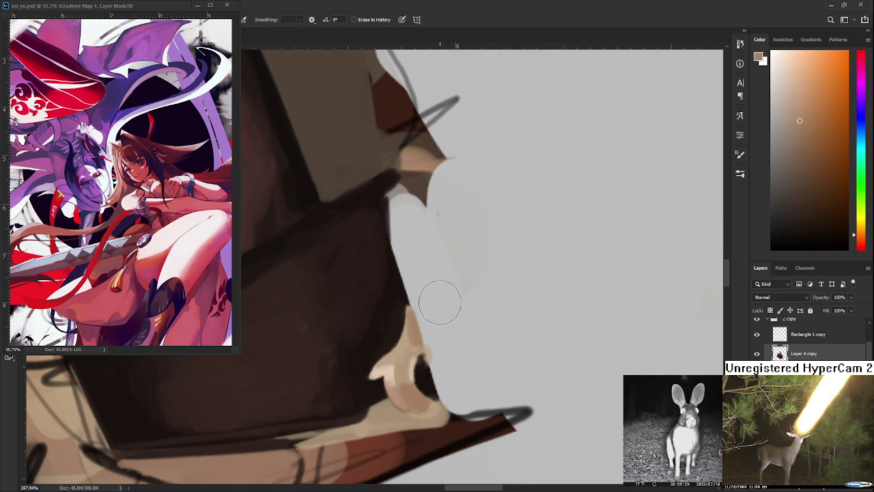
key("bracketleft")
key("bracketleft")
key("bracketleft")
key("b")
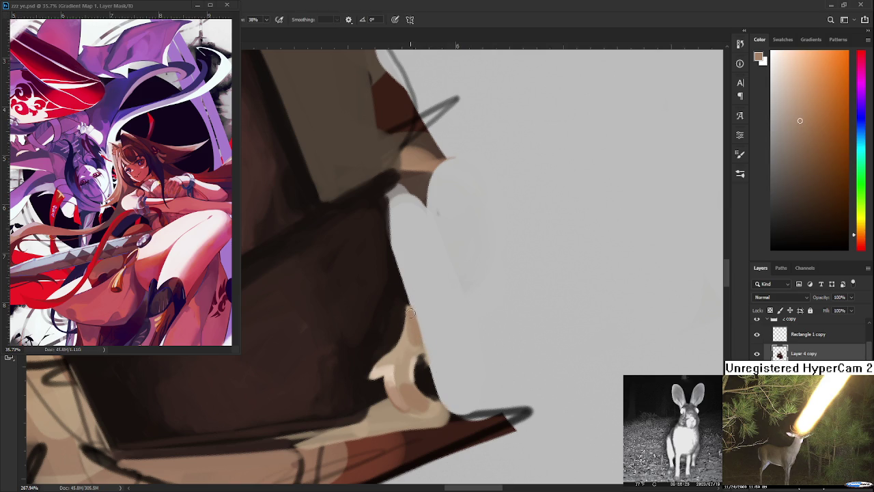
left_click_drag(411, 310, 416, 327)
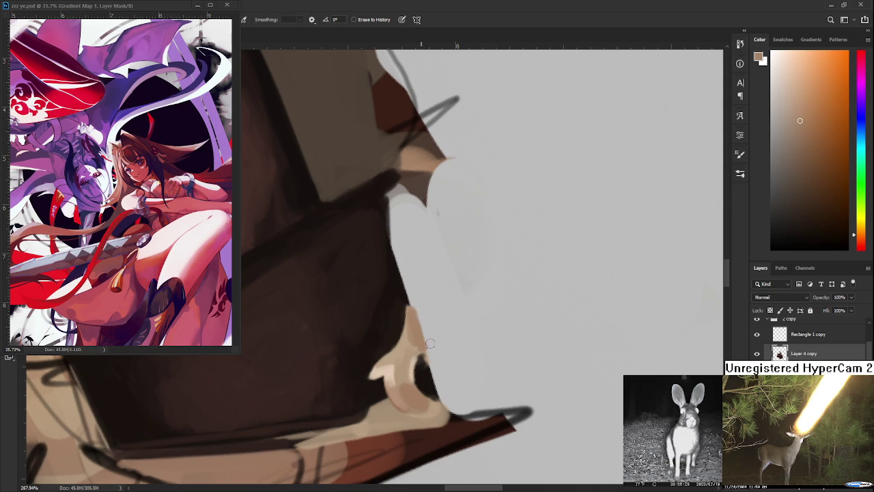
- Resample the dark shadow and lighter skin tones from the fingers
left_click(423, 367, "alt")
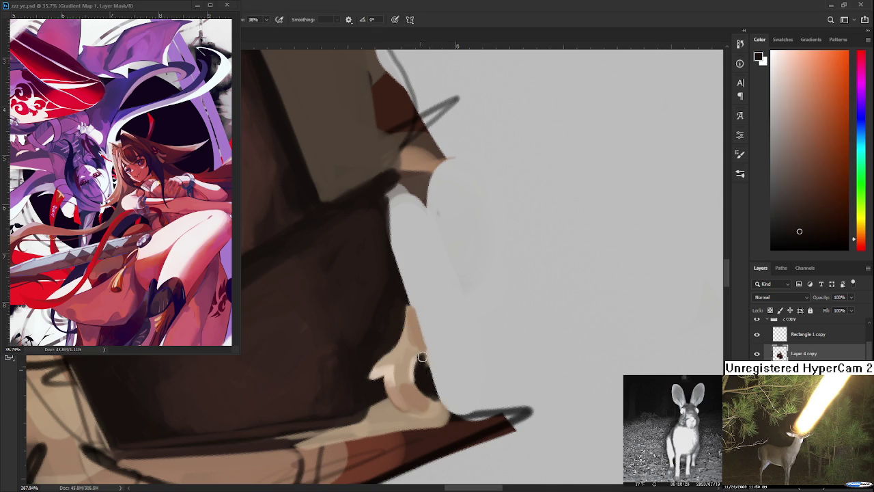
left_click(420, 345, "alt")
left_click(434, 402, "alt")
left_click(441, 408, "alt")
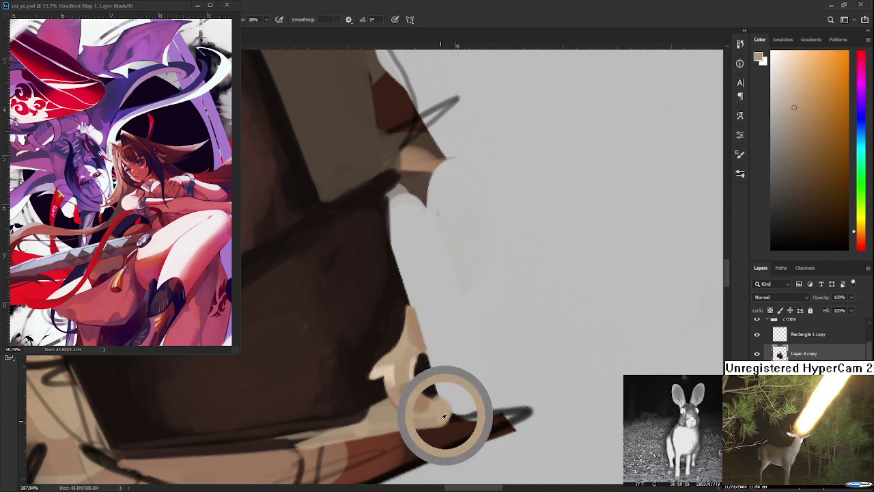
left_click(439, 402, "alt")
key("e")
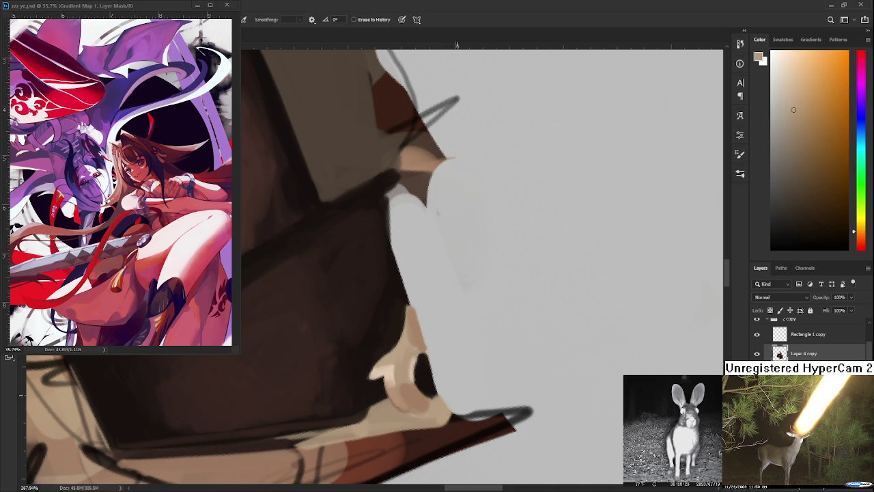
- Centre and rotate the view on the hand, then paint light tan strokes over the knuckles
scroll(450, 392, "down", 2)
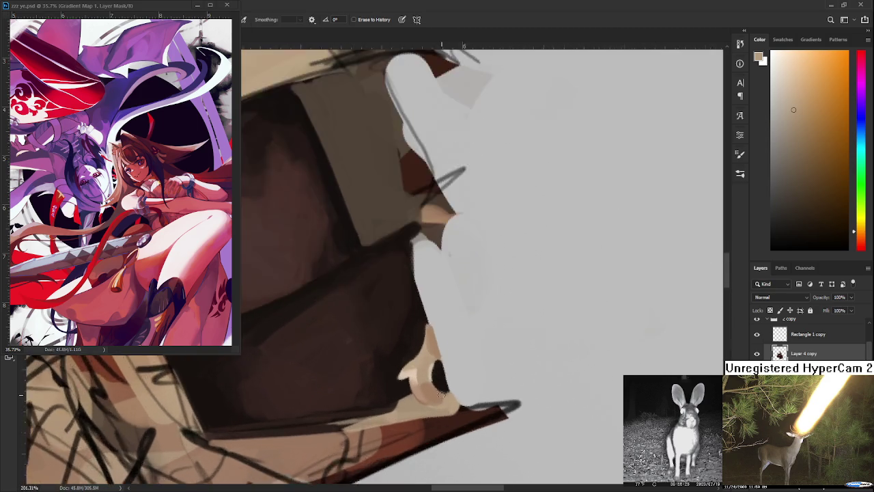
scroll(441, 393, "up", 2)
left_click_drag(454, 380, 439, 342)
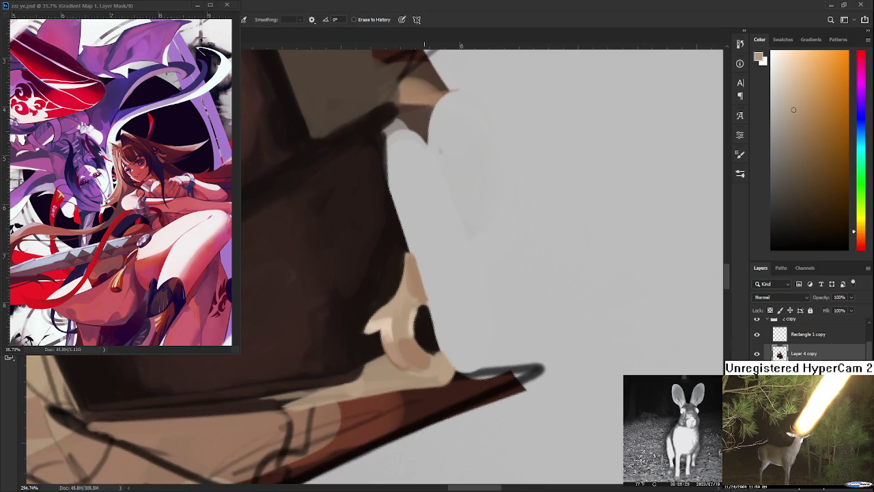
left_click(420, 342, "alt")
left_click_drag(397, 368, 444, 321)
left_click_drag(470, 295, 418, 359)
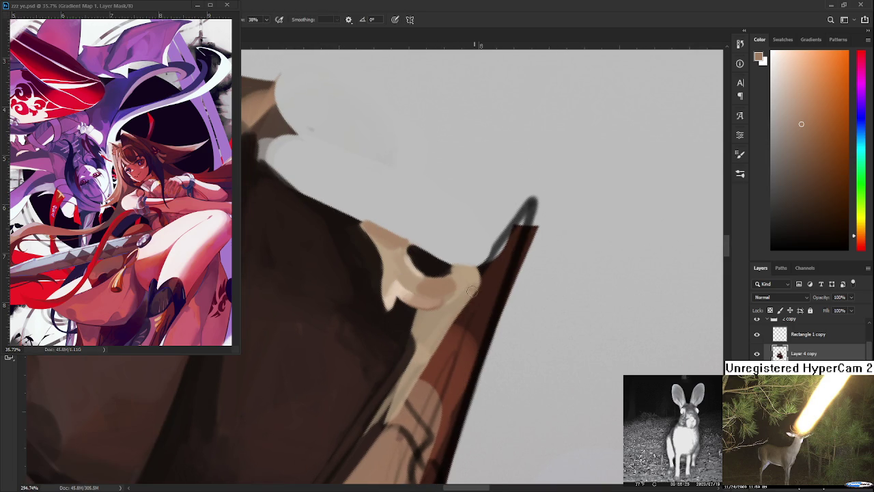
left_click(444, 300, "alt")
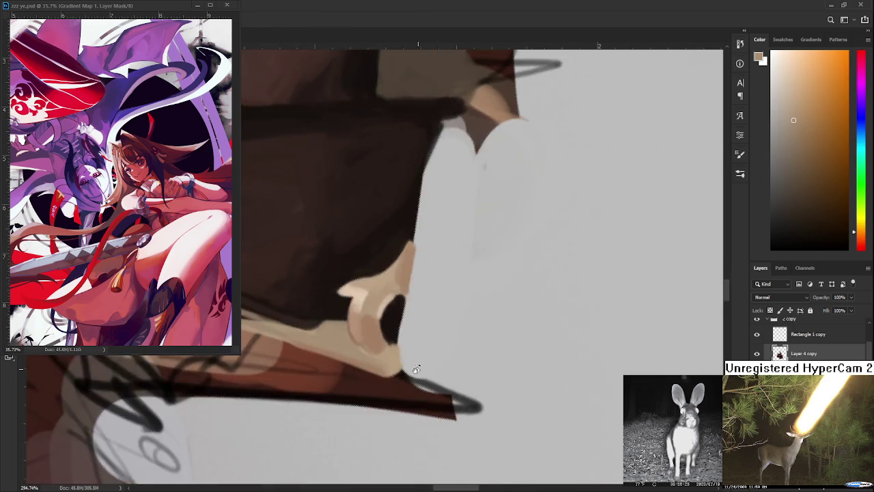
- Rotate the view back and sample tans from the hand and the book's edge
left_click_drag(433, 339, 386, 328)
left_click(387, 327, "alt")
left_click_drag(342, 382, 327, 368)
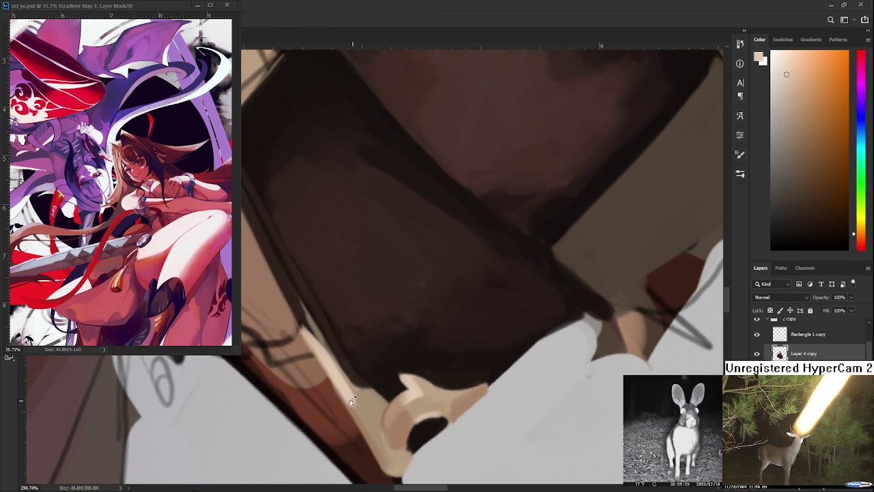
left_click_drag(351, 400, 487, 333)
left_click(488, 334, "alt")
left_click(466, 345, "alt")
left_click(470, 346, "alt")
left_click(493, 335, "alt")
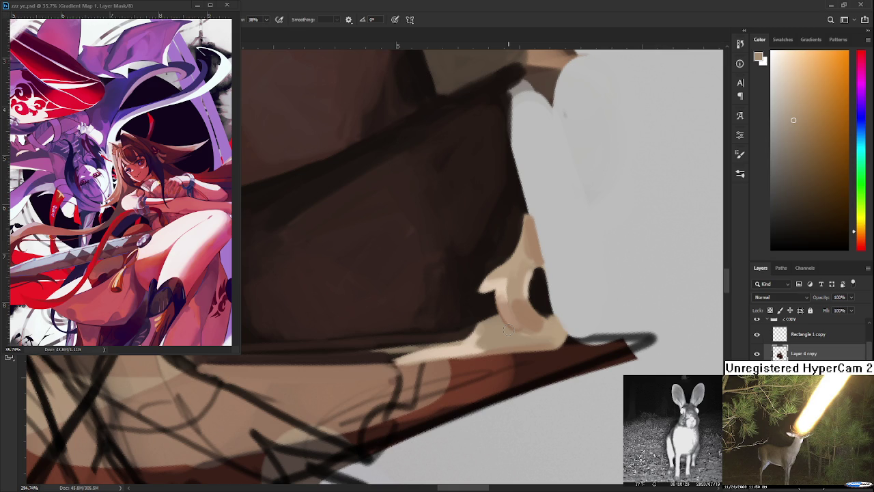
- Dab light and darker tan strokes and small highlights along the fingertips at the book's edge
left_click_drag(472, 345, 423, 323)
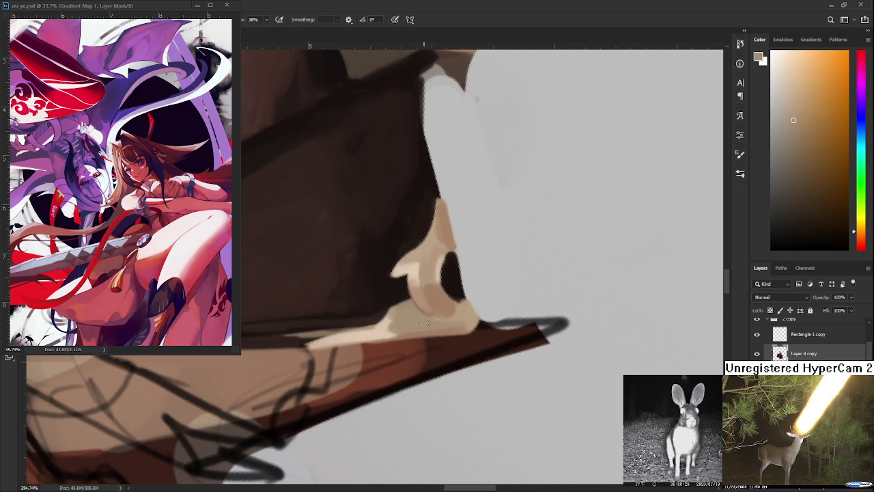
left_click(382, 332, "alt")
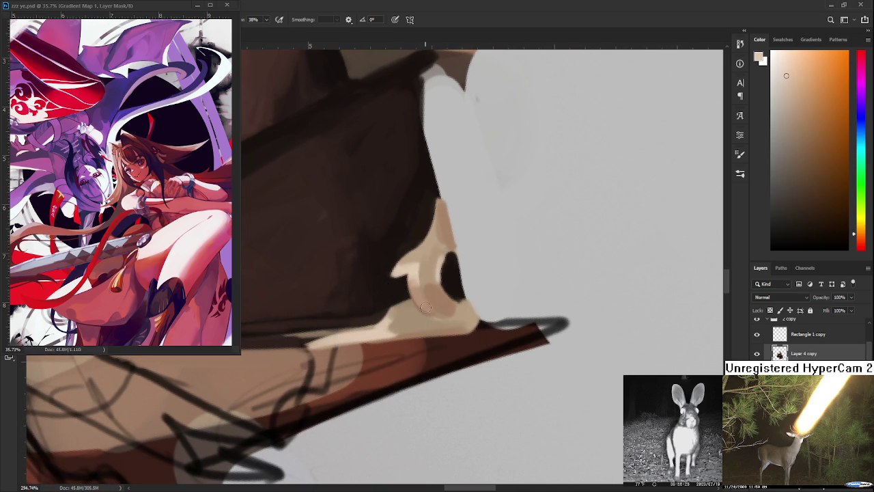
mouse_move(424, 305)
left_mouse_down()
mouse_move(444, 321)
mouse_move(420, 325)
mouse_move(456, 319)
mouse_move(472, 306)
left_mouse_up()
left_click(412, 311, "alt")
left_click(431, 322, "alt")
left_click(437, 321, "alt")
left_click(452, 321, "alt")
left_click(443, 322, "alt")
left_click(467, 308, "alt")
- Sample the near-black shadow colour, then light tans from the fingers
left_click(462, 296, "alt")
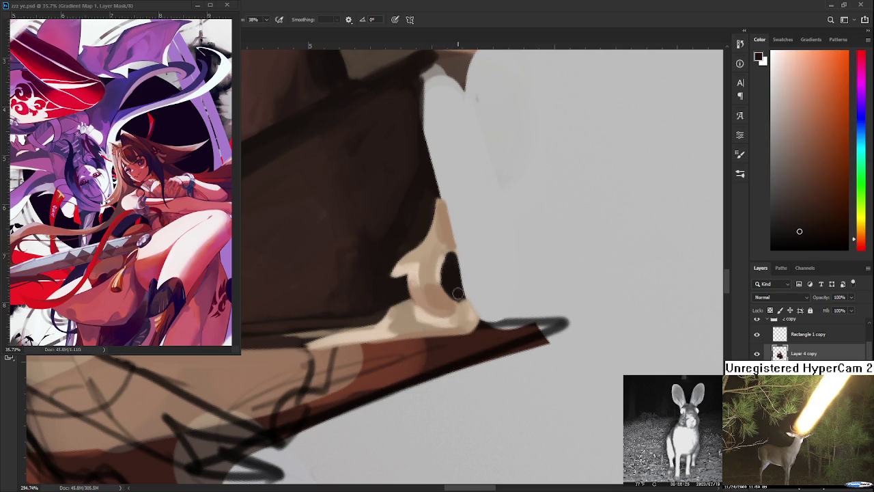
left_click_drag(462, 299, 463, 295)
left_click(455, 308, "alt")
left_click(445, 298, "alt")
left_click(430, 273, "alt")
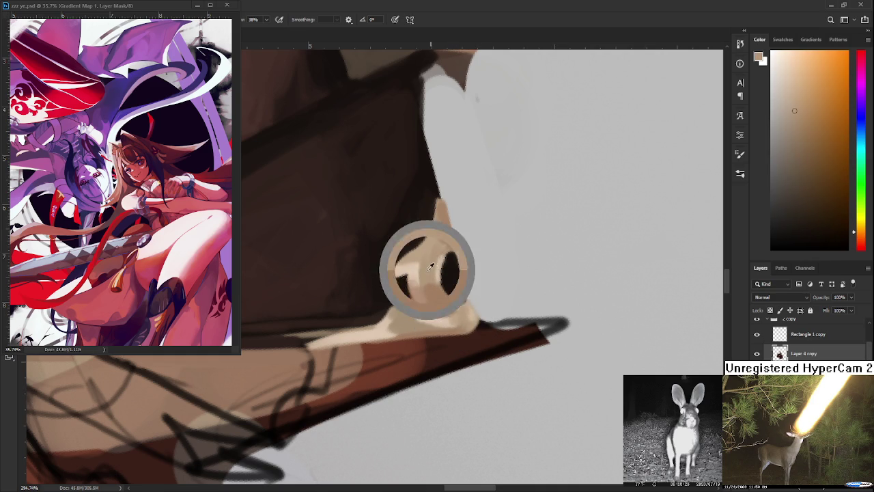
- Zoom out and back in, sampling a colour from the golden crown
scroll(478, 294, "down", 2)
scroll(478, 294, "down", 3)
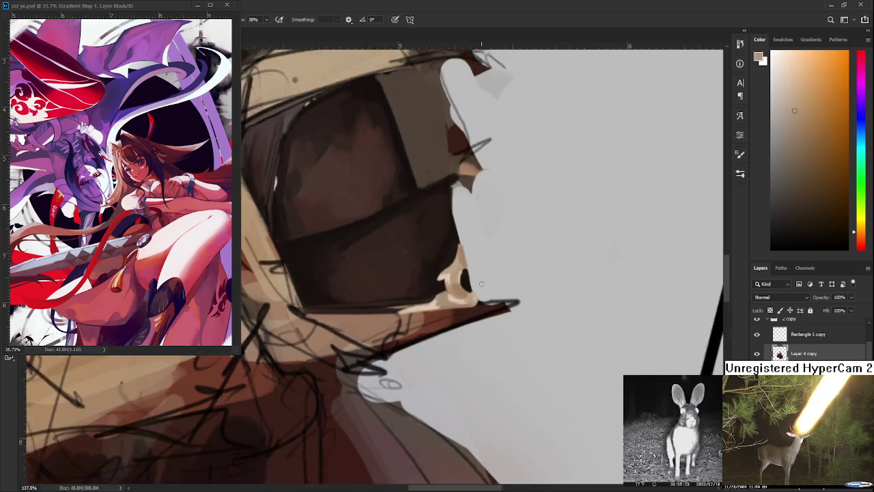
scroll(479, 289, "down", 3)
scroll(480, 284, "down", 2)
scroll(481, 283, "down", 2)
scroll(403, 225, "up", 2)
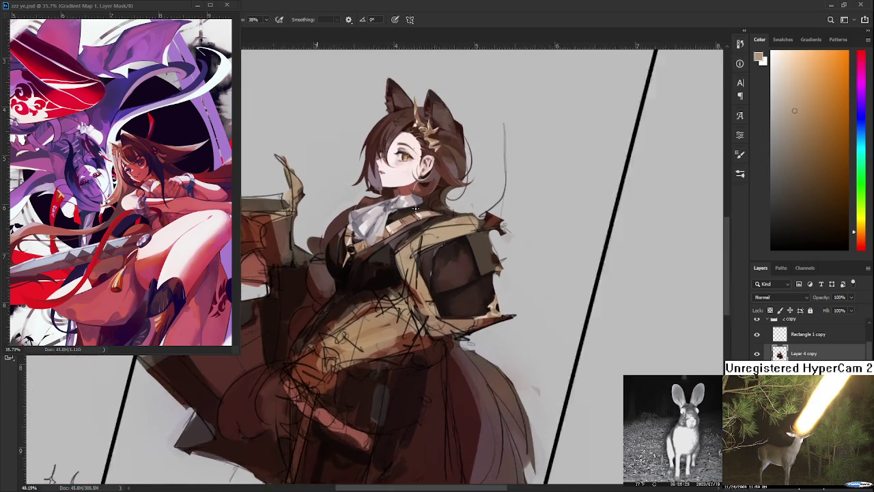
scroll(401, 226, "up", 2)
scroll(399, 227, "up", 1)
scroll(399, 227, "up", 2)
scroll(367, 134, "up", 3)
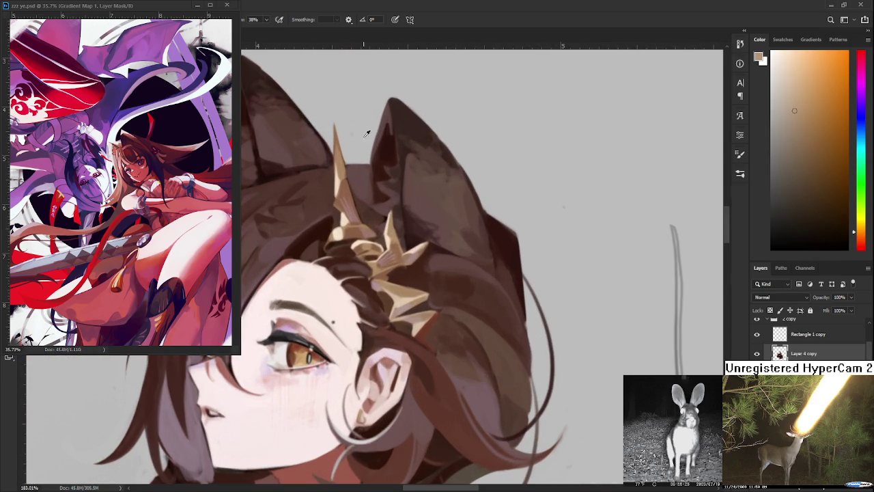
left_click(354, 223, "alt")
- Pan toward the darker lower area and zoom to about 392% on the collar tip
scroll(400, 196, "down", 3)
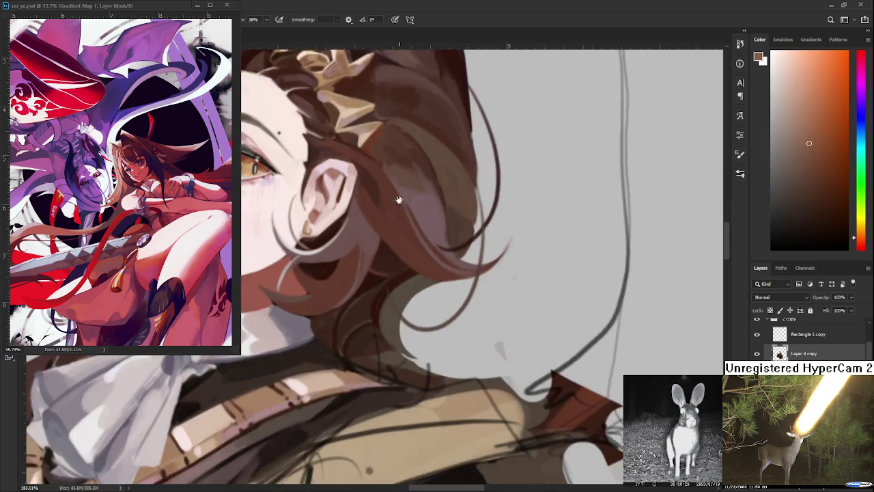
scroll(412, 259, "down", 2)
scroll(412, 259, "up", 1)
scroll(412, 260, "down", 2)
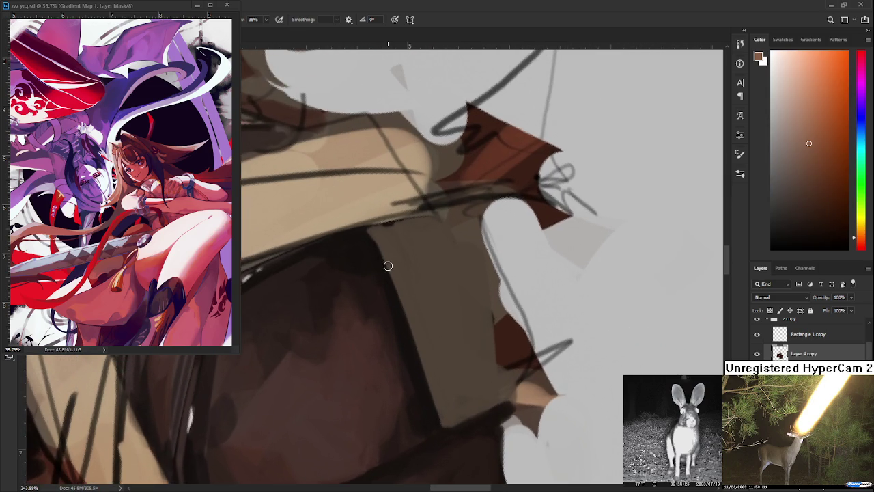
left_click_drag(491, 272, 442, 318)
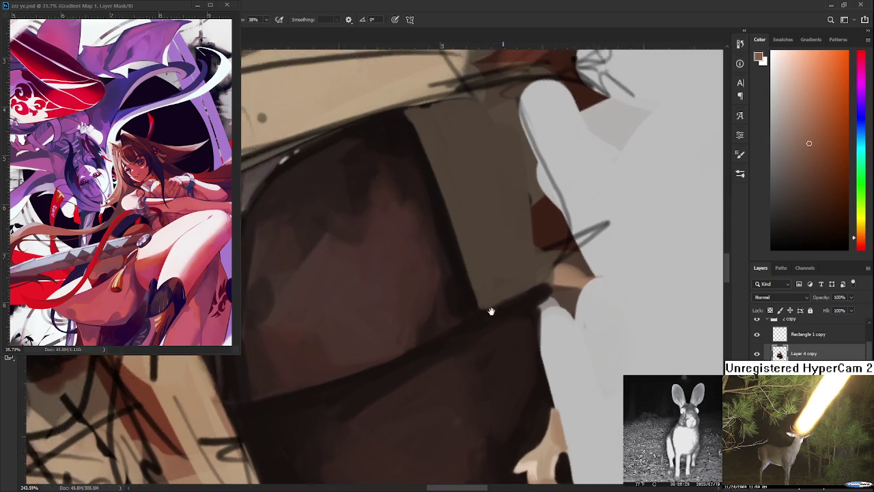
scroll(442, 318, "up", 2)
scroll(423, 287, "up", 2)
scroll(403, 252, "up", 1)
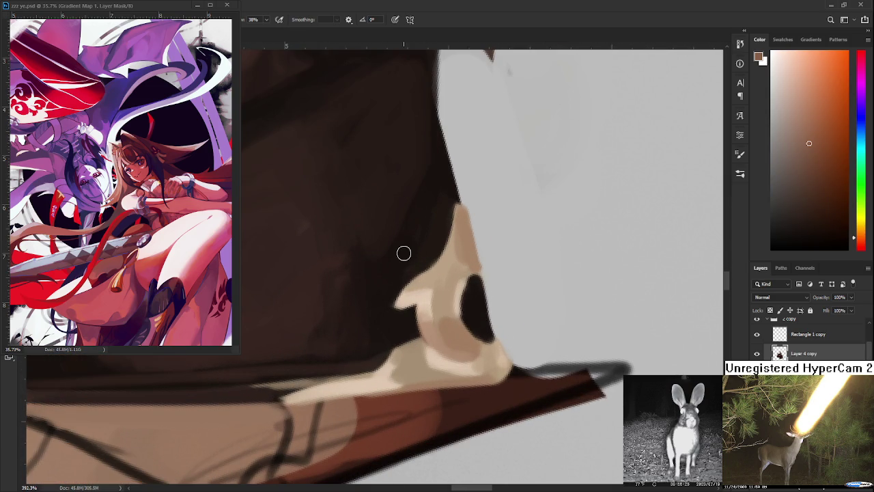
scroll(416, 338, "up", 1)
- Paint darker tan strokes on the collar tip, then resample tans and add more tan strokes
left_click_drag(391, 314, 418, 349)
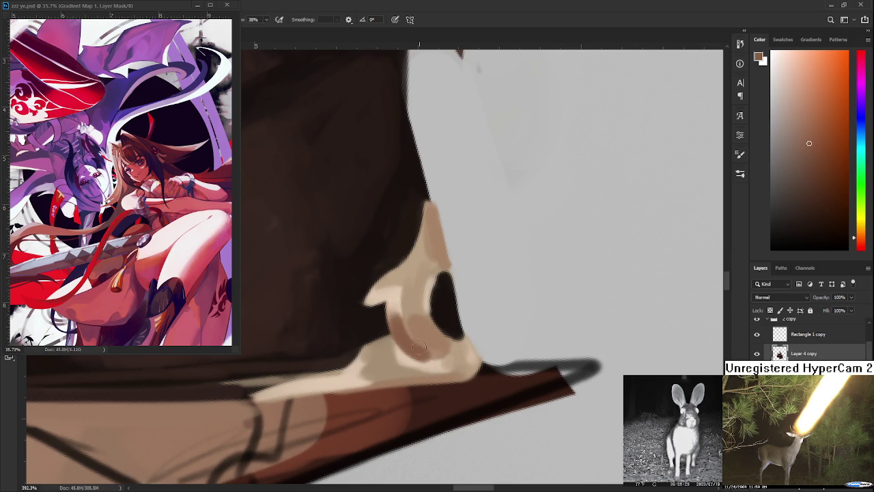
left_click_drag(429, 268, 430, 217)
left_click_drag(420, 295, 438, 237)
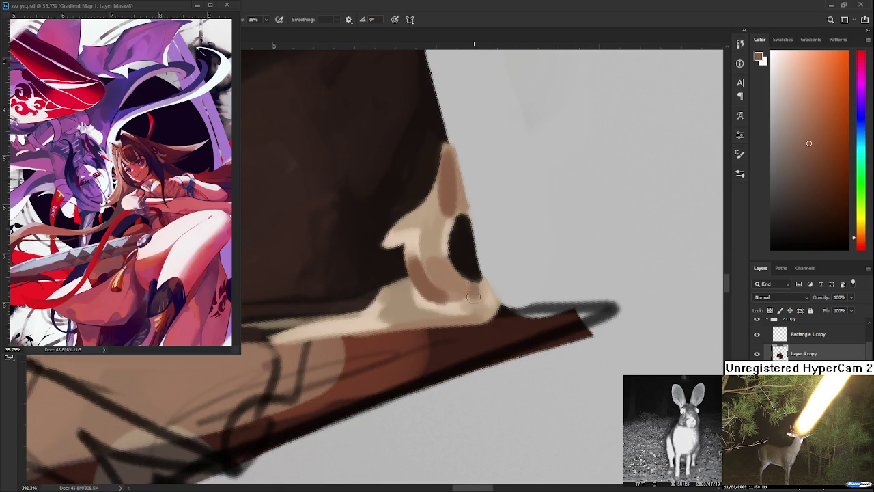
left_click_drag(446, 300, 478, 296)
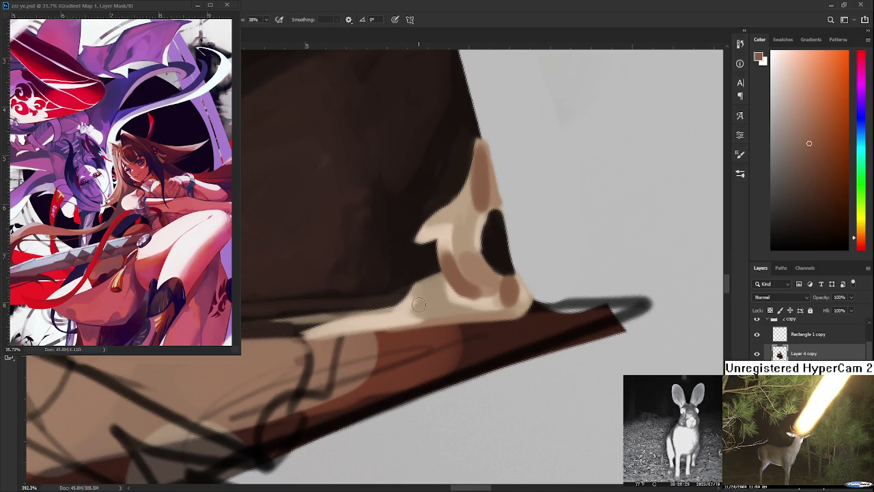
left_click(430, 307, "alt")
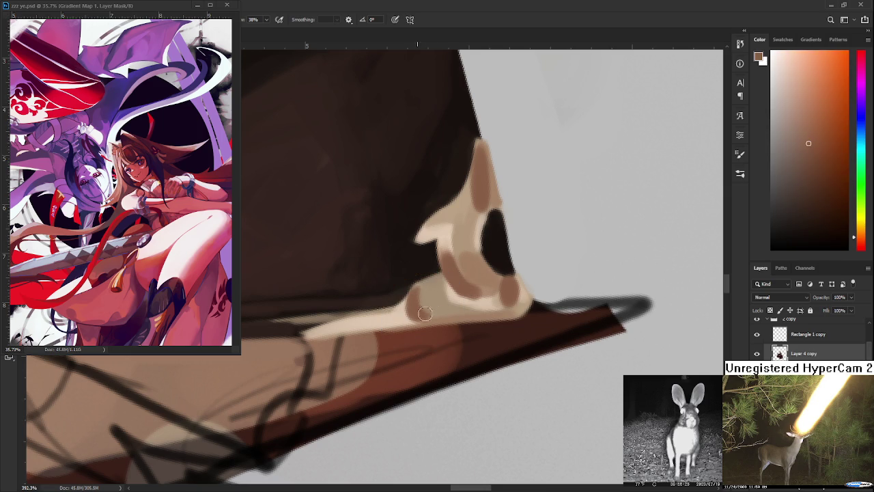
left_click(435, 298, "alt")
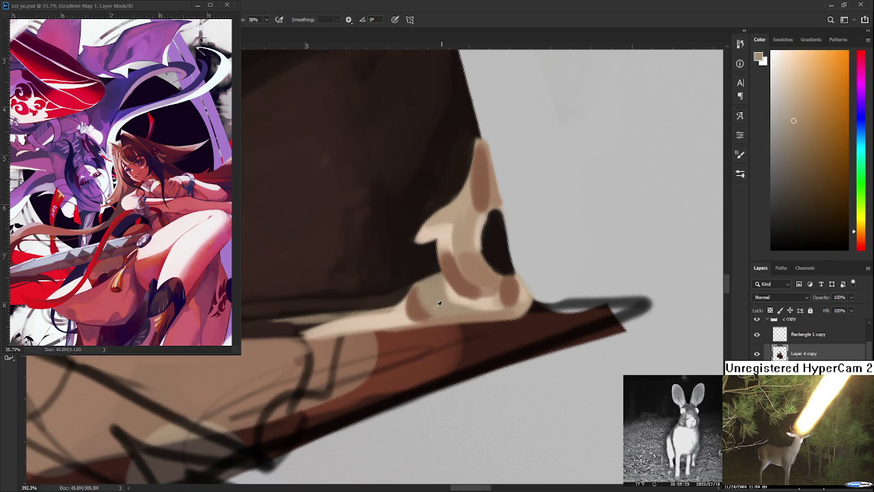
left_click(435, 298, "alt")
left_click_drag(431, 296, 435, 280)
- Sample darker browns beside the collar, rotate the canvas, and dab brown onto the collar
left_click(414, 292, "alt")
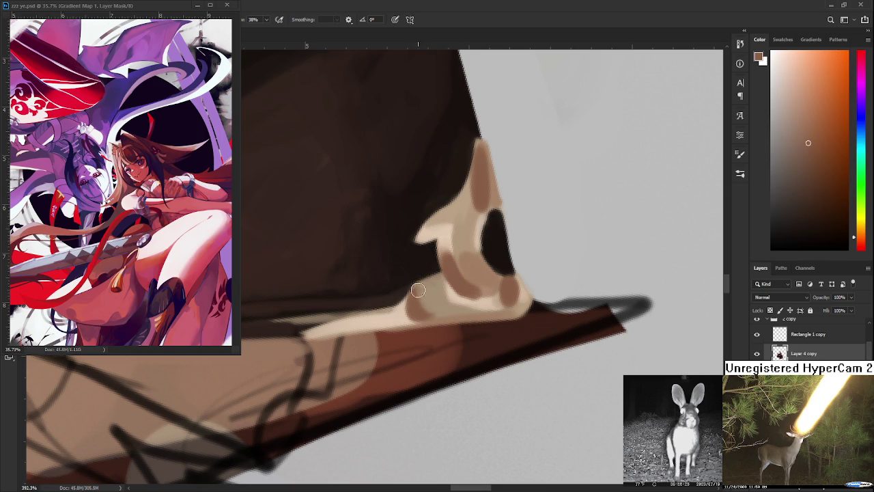
left_click(438, 282, "alt")
left_click(437, 284, "alt")
left_click(415, 287, "alt")
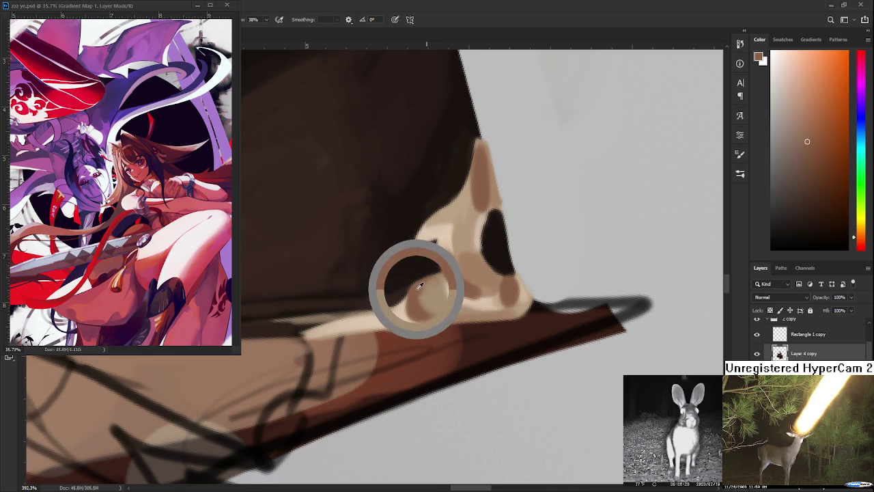
left_click(411, 316, "alt")
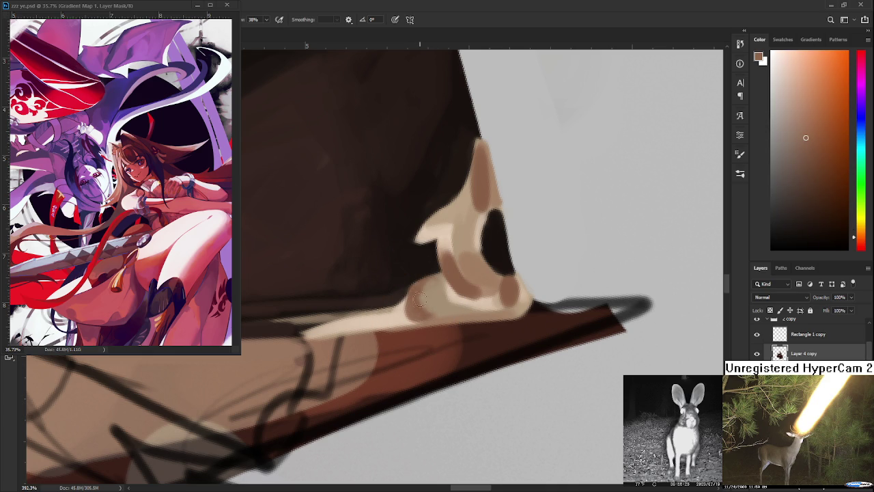
left_click_drag(370, 267, 436, 313)
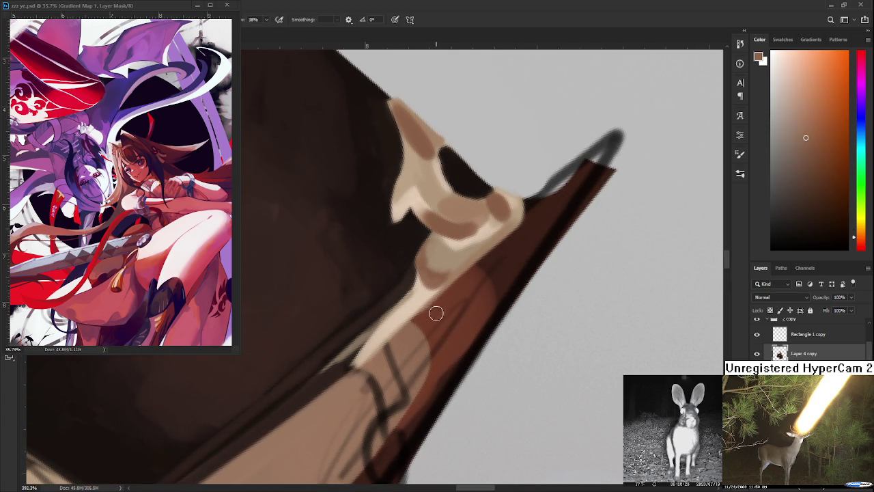
left_click(435, 278)
- Sample browns along the jacket edge while panning the view along it
left_click(421, 279, "alt")
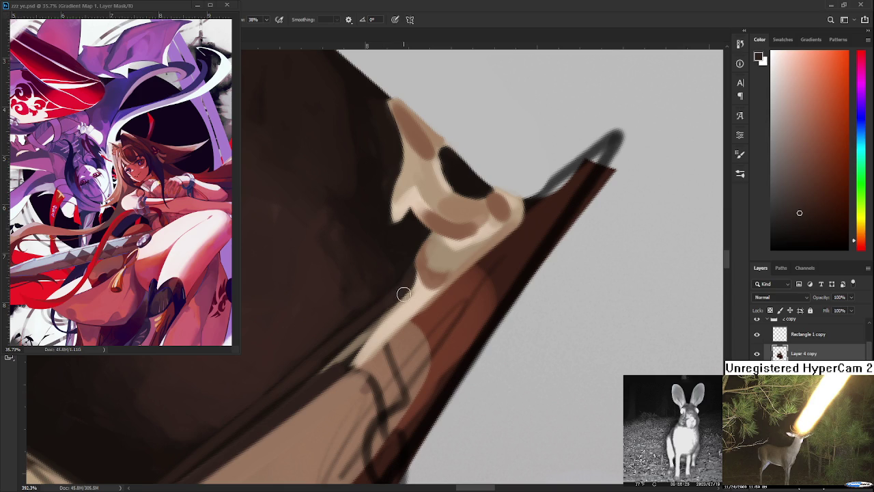
left_click(322, 371, "alt")
left_click_drag(325, 377, 398, 302)
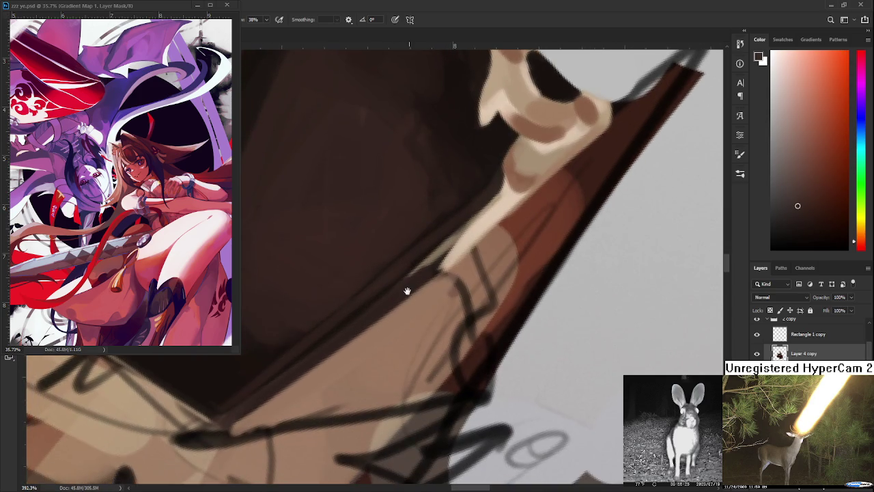
left_click(388, 318, "alt")
left_click(386, 320, "alt")
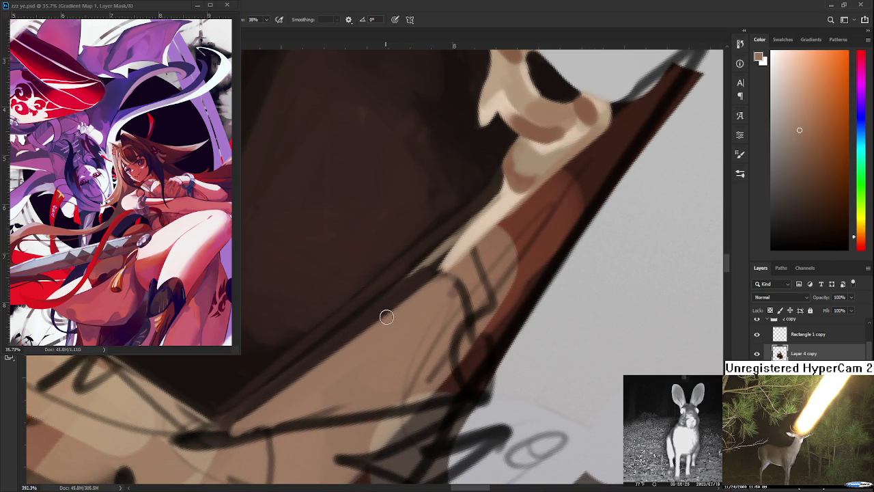
left_click_drag(314, 369, 354, 379)
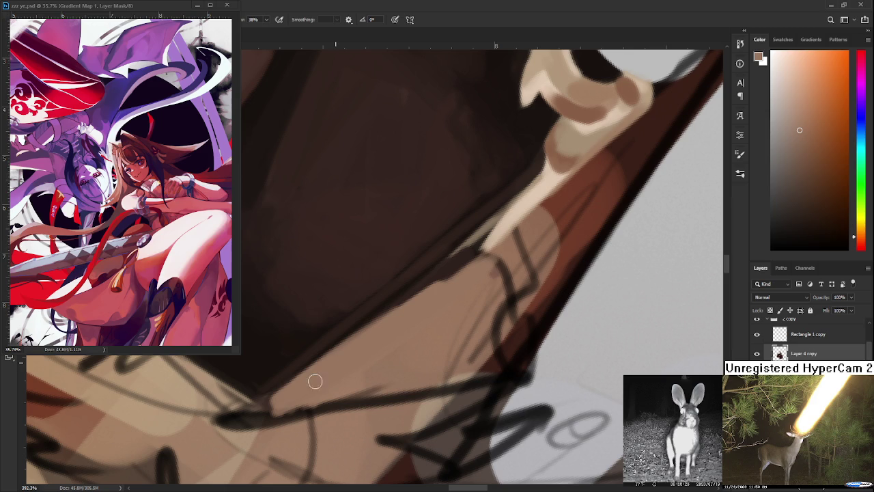
left_click_drag(422, 307, 401, 324)
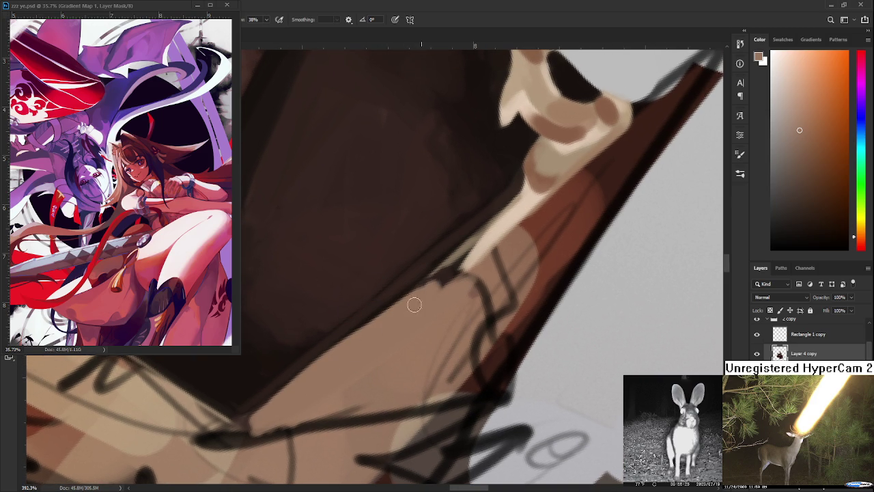
left_click_drag(450, 279, 396, 322)
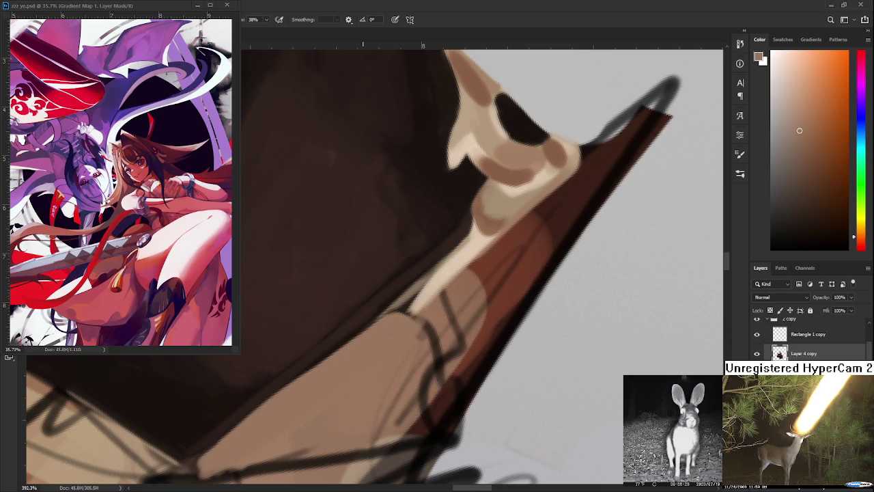
scroll(362, 335, "down", 2)
- Zoom out, rotate the canvas view, and zoom in on the dark brown shape below the chin
scroll(389, 345, "down", 2)
scroll(403, 338, "down", 1)
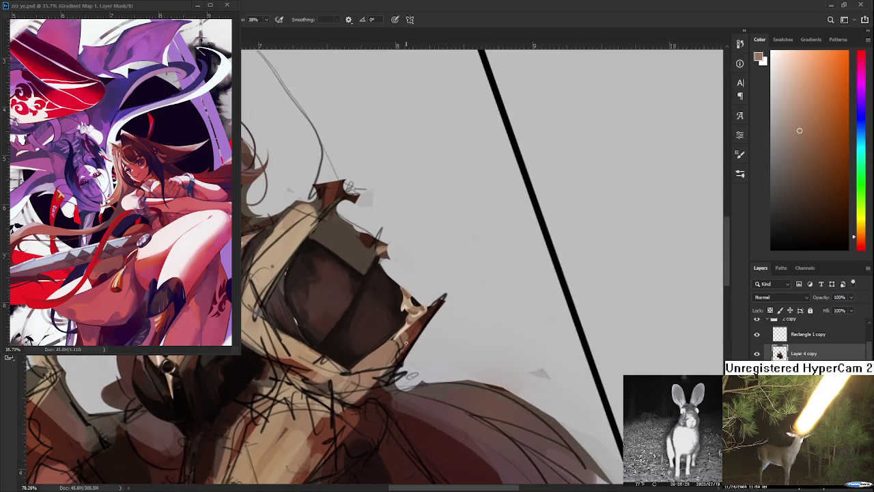
scroll(405, 298, "down", 1)
scroll(406, 297, "up", 2)
key("r")
left_click_drag(382, 355, 439, 382)
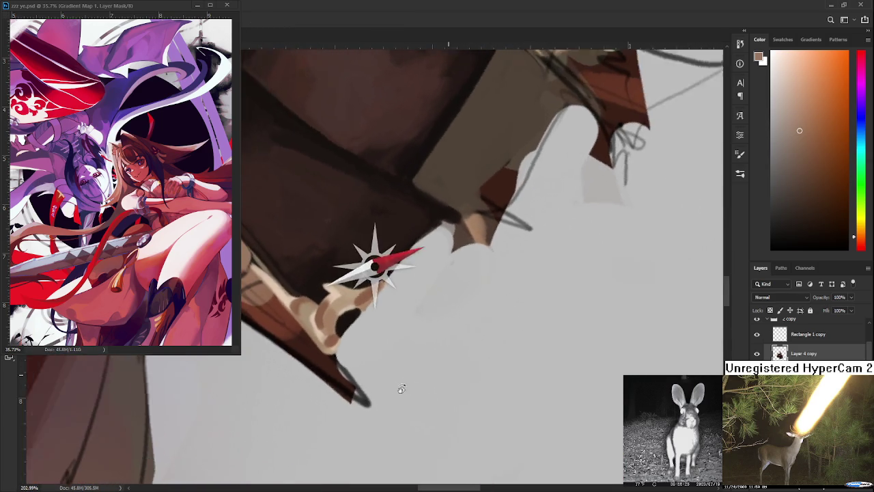
scroll(439, 382, "up", 2)
scroll(423, 389, "up", 1)
left_click_drag(382, 297, 364, 243)
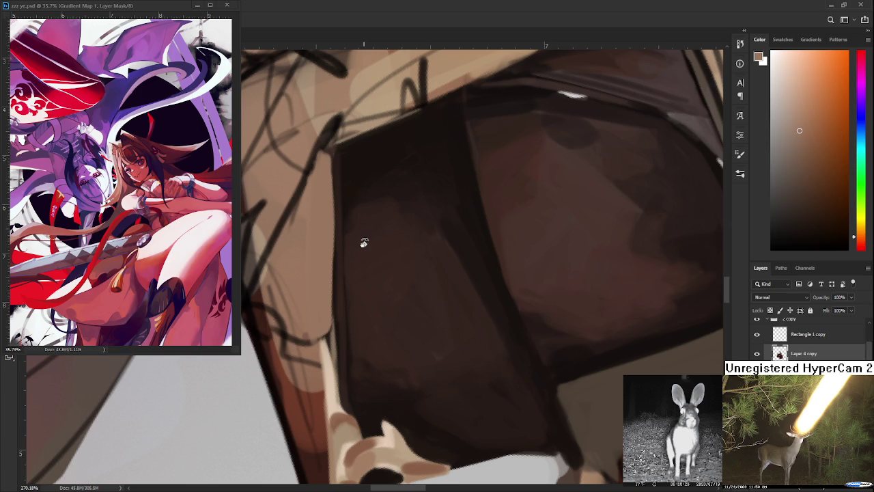
- Paint a light stroke along the dark shape's left edge, then sample dark browns and light tans
key("space")
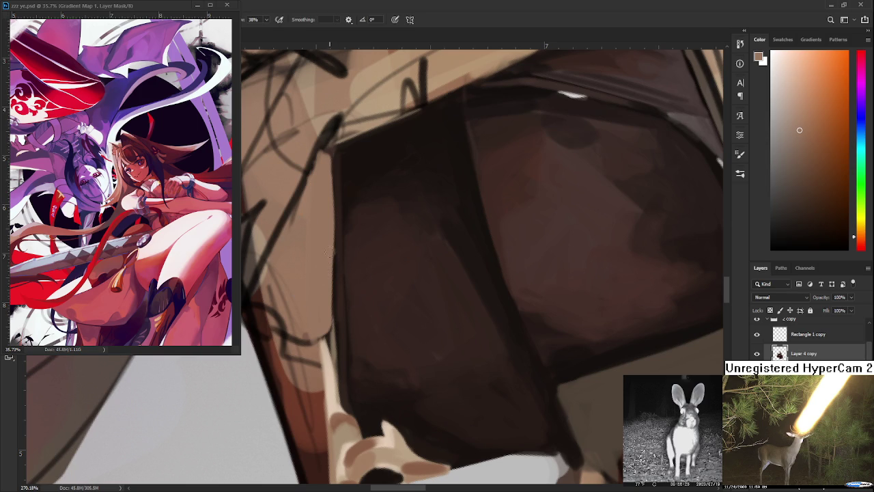
left_click_drag(332, 308, 334, 290)
left_click_drag(333, 249, 334, 296)
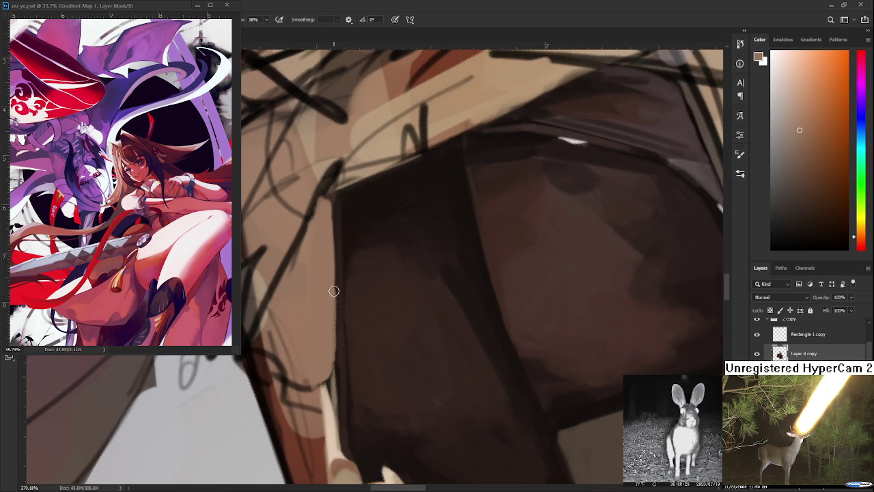
left_click(344, 277, "alt")
left_click(344, 369, "alt")
left_click(333, 292, "alt")
left_click(326, 407, "alt")
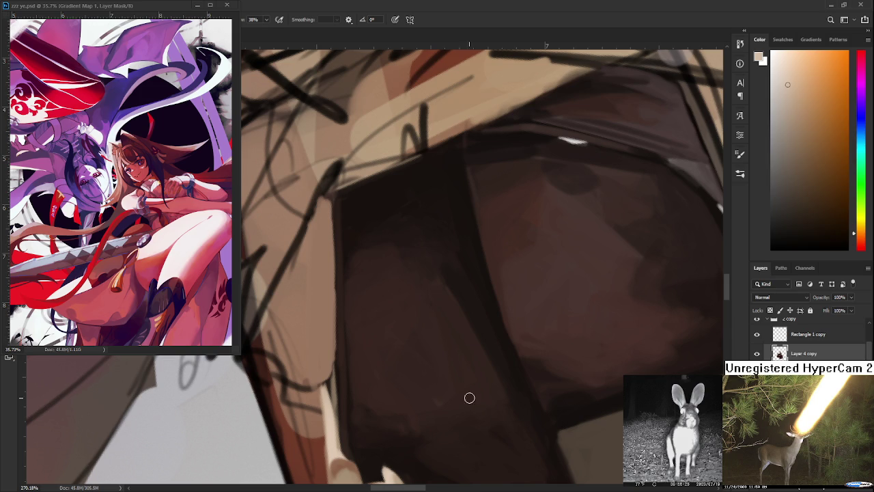
- Sample dark browns from the shape, then pan up and pick the light tan skin tone beside the chin
scroll(468, 398, "down", 3)
scroll(450, 390, "up", 2)
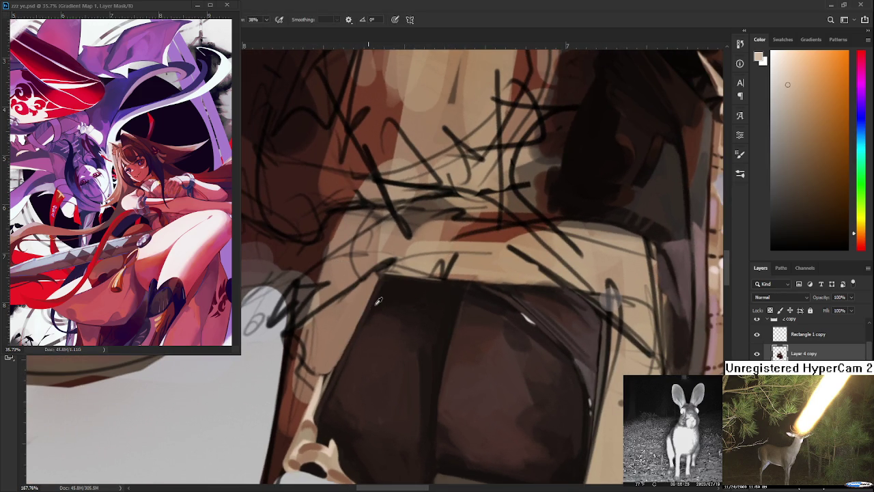
left_click(347, 358, "alt")
left_click_drag(372, 305, 380, 286)
left_click(380, 286, "alt")
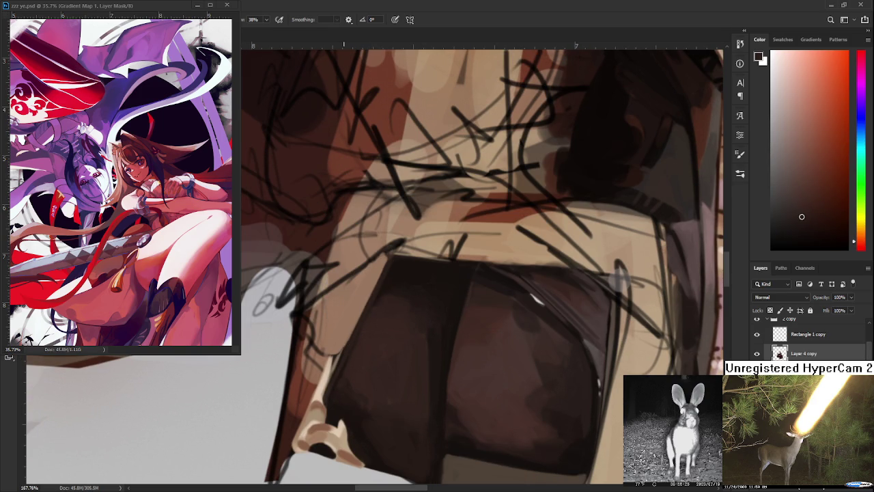
left_click_drag(356, 346, 376, 316)
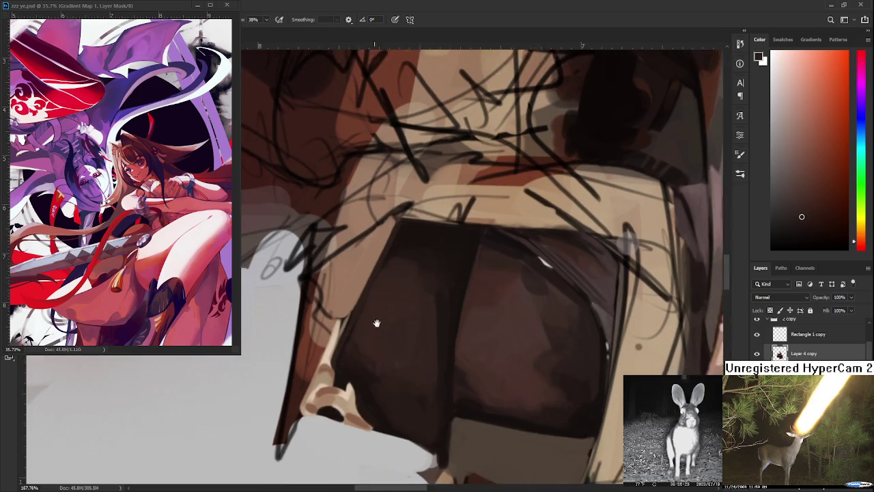
left_click(362, 381, "alt")
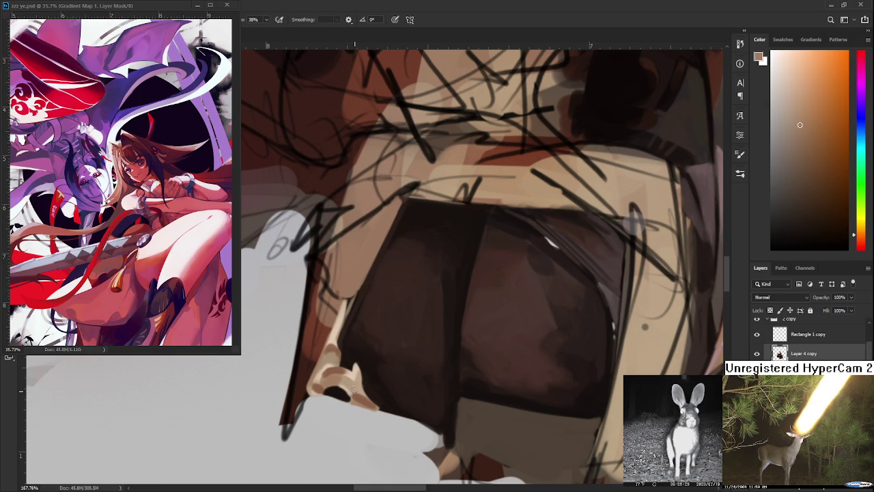
left_click(359, 381, "alt")
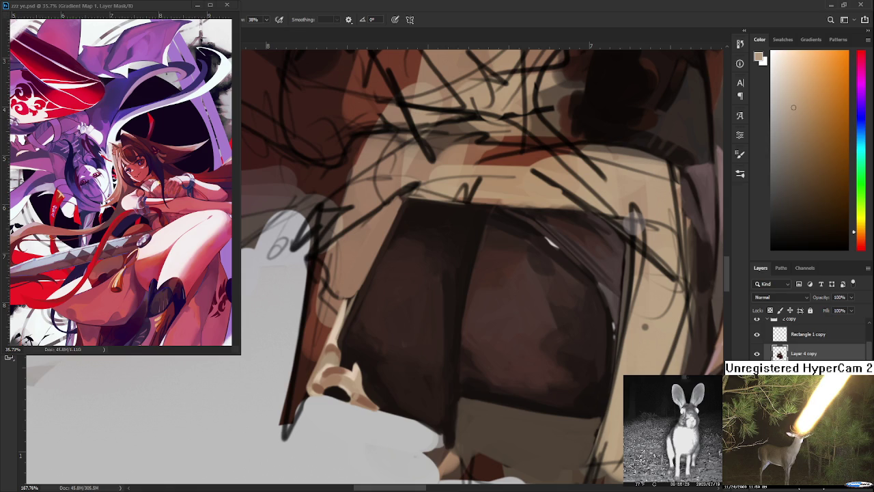
- Angle the canvas over the satchel hand and sample light tan skin tones
mouse_move(483, 286)
left_mouse_down()
mouse_move(406, 295)
mouse_move(424, 302)
left_mouse_up()
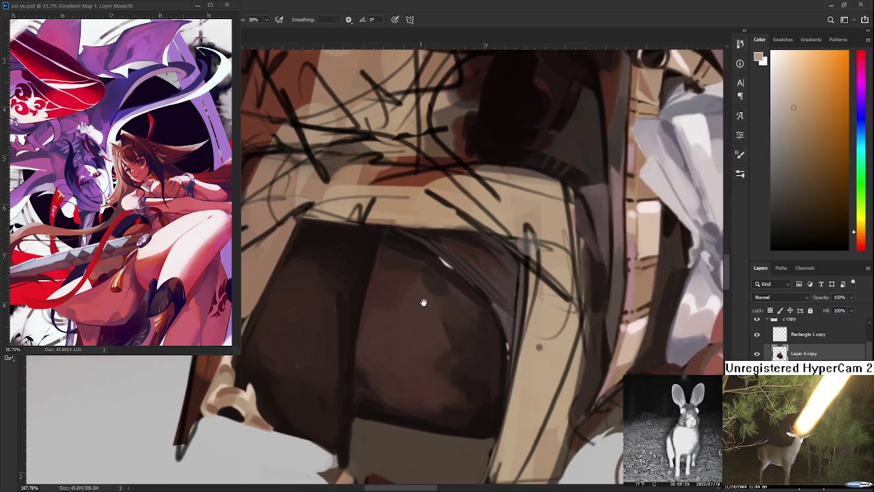
scroll(389, 267, "down", 5)
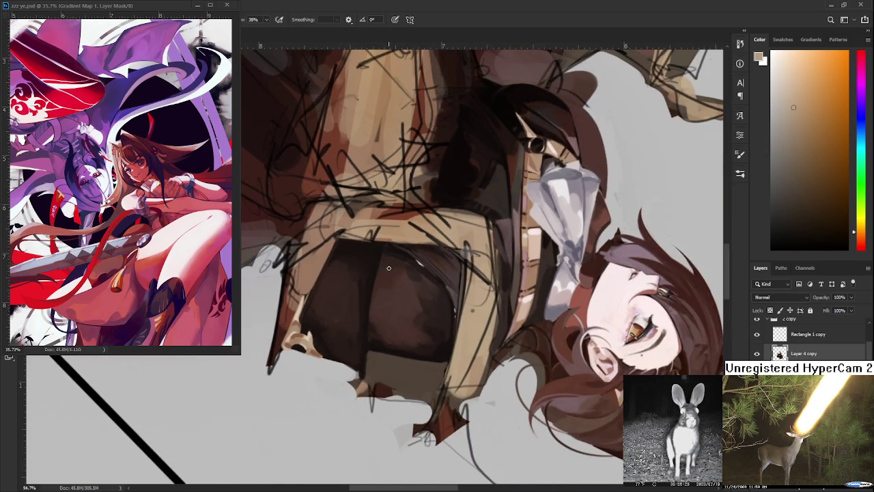
left_click_drag(389, 268, 332, 292)
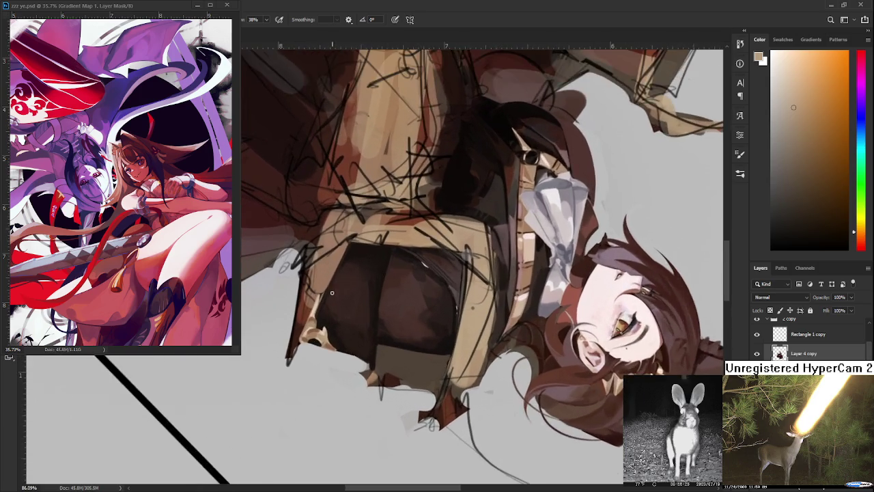
scroll(332, 292, "up", 3)
scroll(317, 308, "up", 2)
left_click_drag(317, 308, 328, 308)
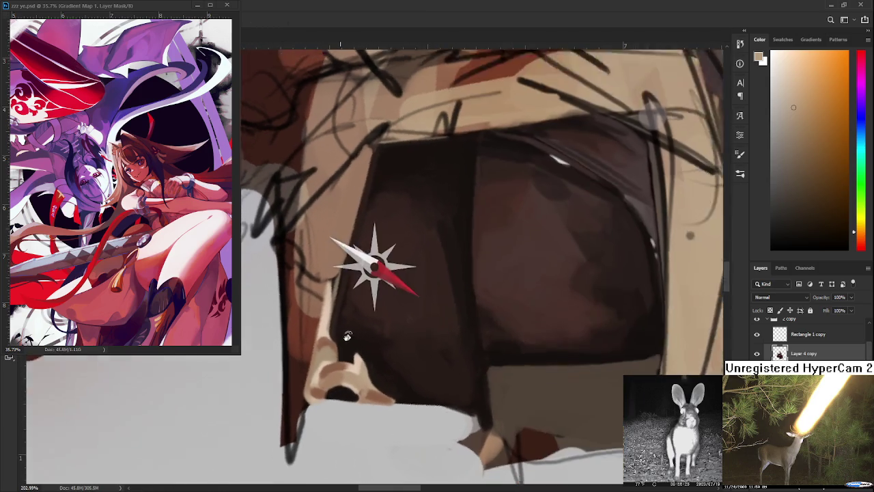
left_click(331, 286, "alt")
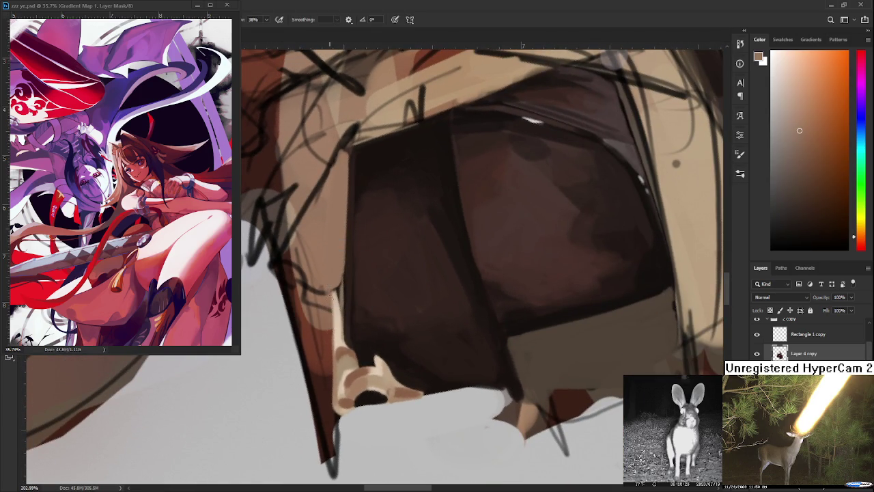
left_click(333, 333, "alt")
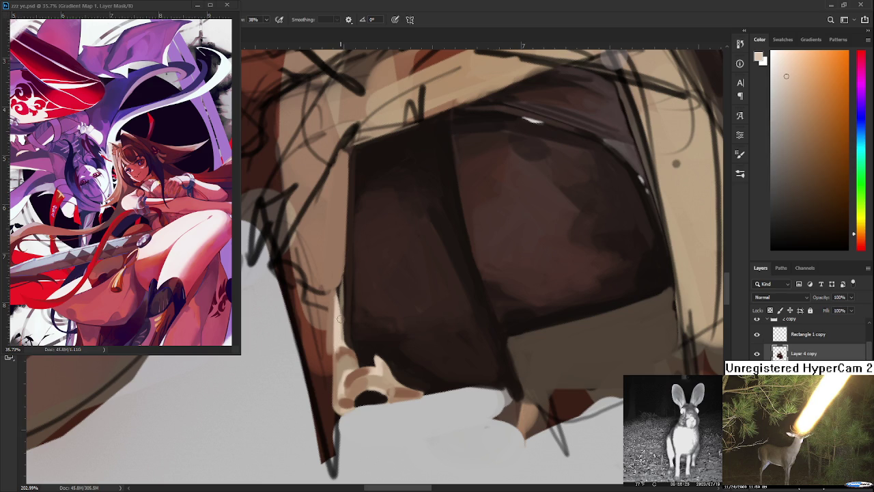
left_click(349, 323, "alt")
left_click(335, 309, "alt")
- Work mid and deeper tan tones across the knuckles of the gripping fingers
left_click(332, 302, "alt")
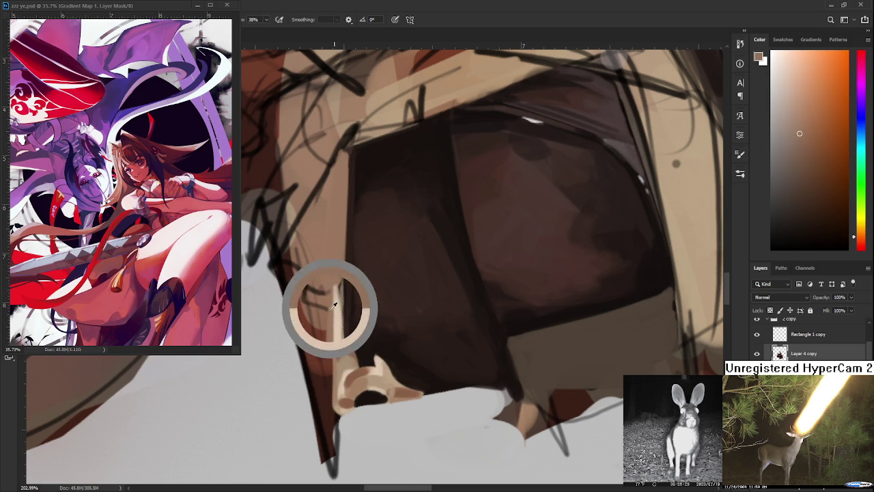
left_click(343, 347, "alt")
left_click(340, 347, "alt")
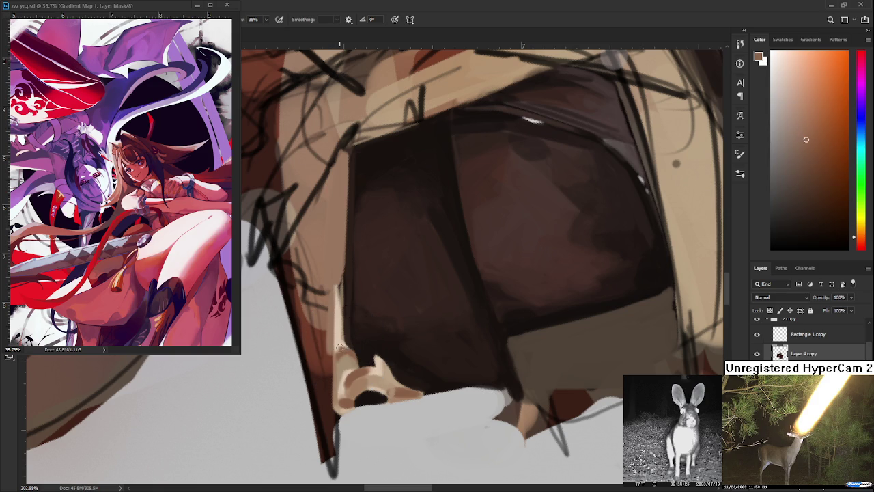
left_click(341, 331, "alt")
left_click(342, 328, "alt")
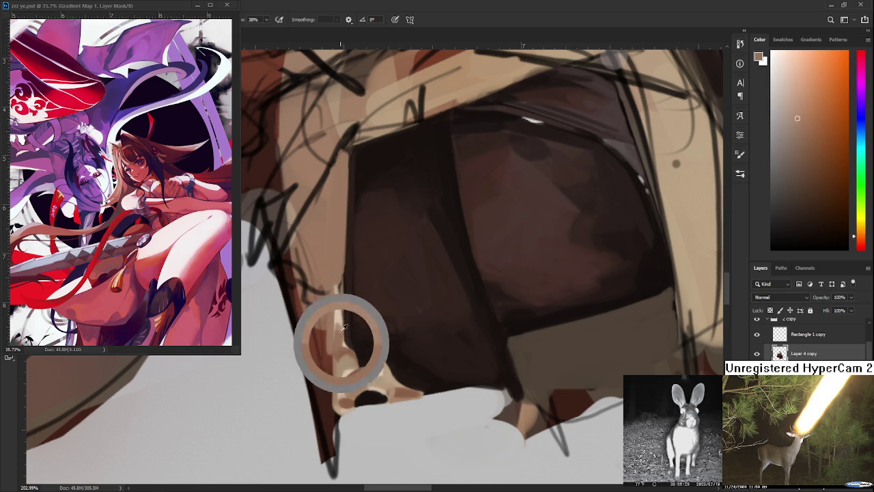
left_click(342, 335, "alt")
left_click(344, 332, "alt")
- Add light tan highlights along the fingertips at 38% opacity
left_click(341, 337, "alt")
left_click(344, 343, "alt")
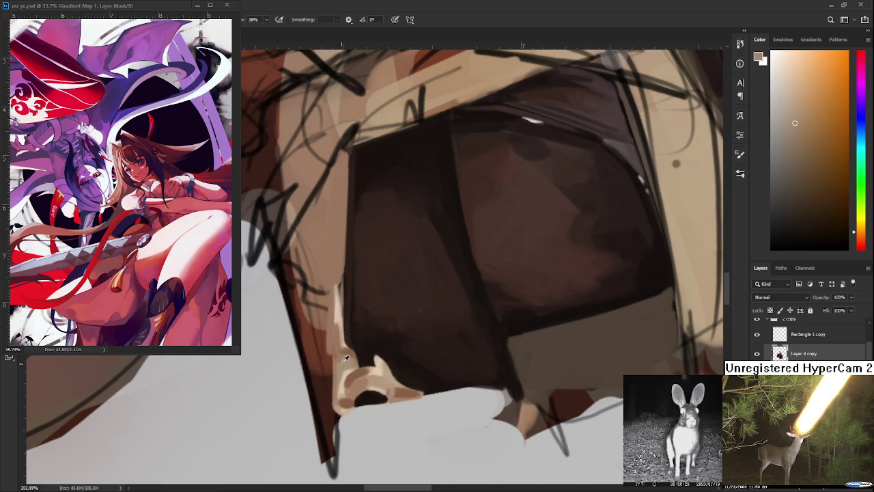
left_click(345, 358, "alt")
left_click(347, 359, "alt")
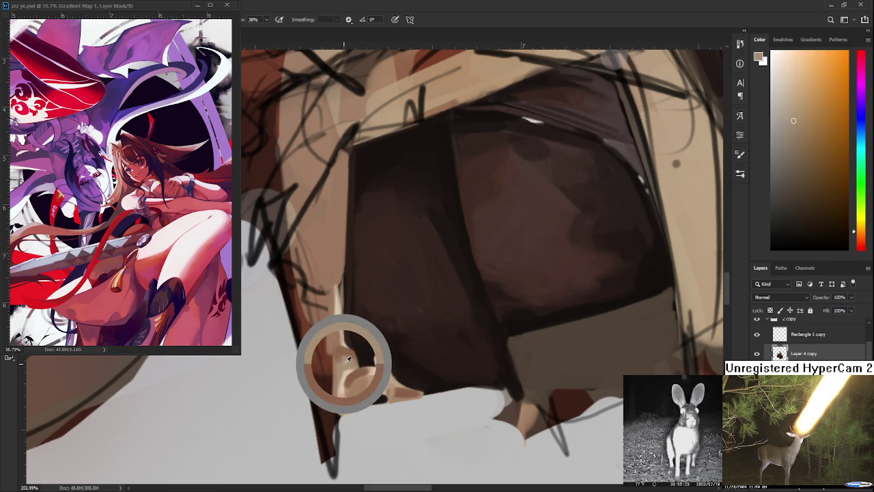
key("r")
left_click_drag(345, 366, 463, 287)
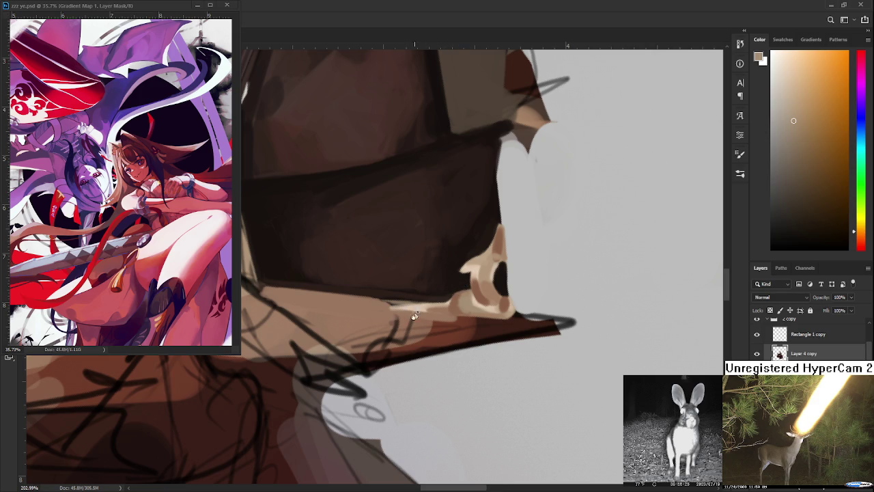
- Darken the strap edge beside the fingers with sampled deep reds and near-black browns
left_click_drag(414, 317, 424, 273)
left_click(419, 248, "alt")
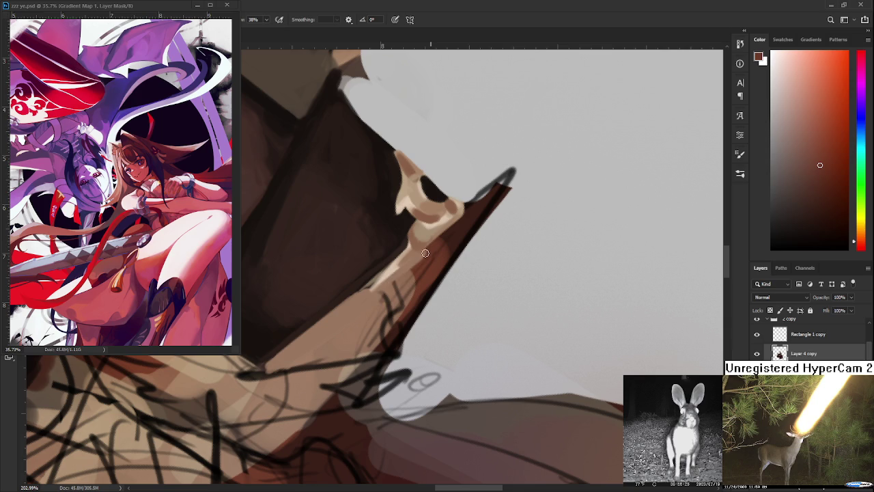
left_click(376, 294, "alt")
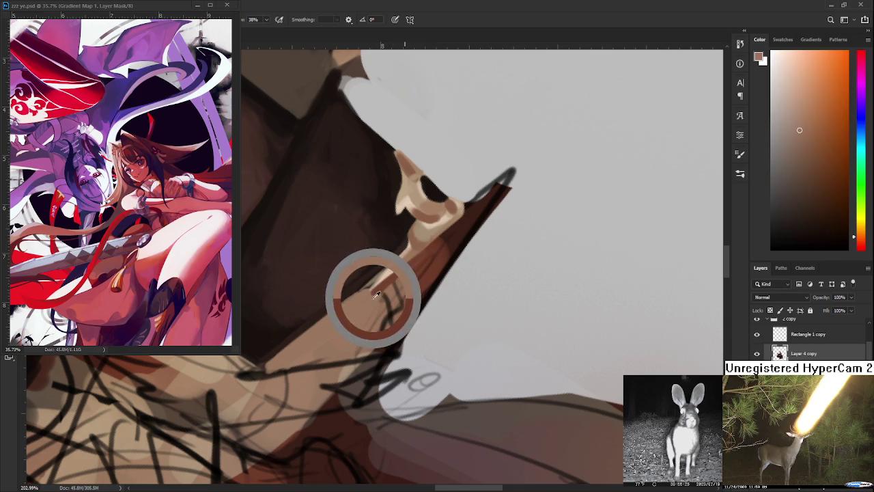
left_click(422, 257, "alt")
left_click(400, 273, "alt")
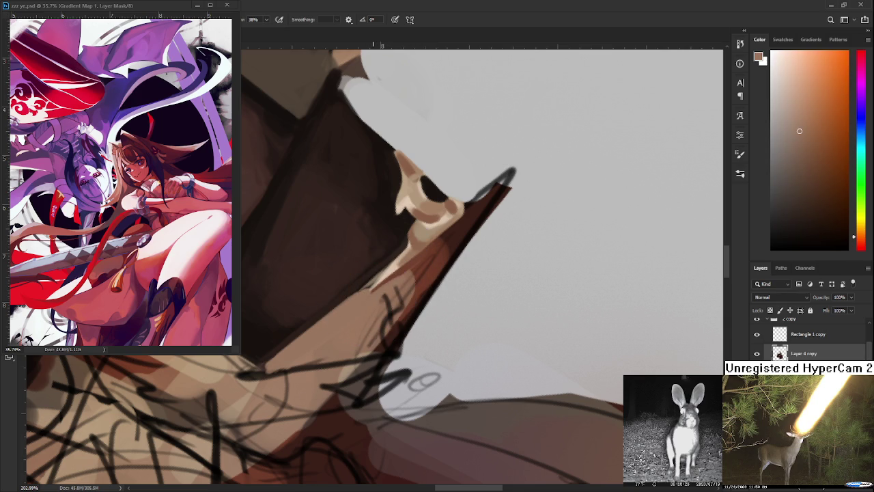
left_click(408, 267, "alt")
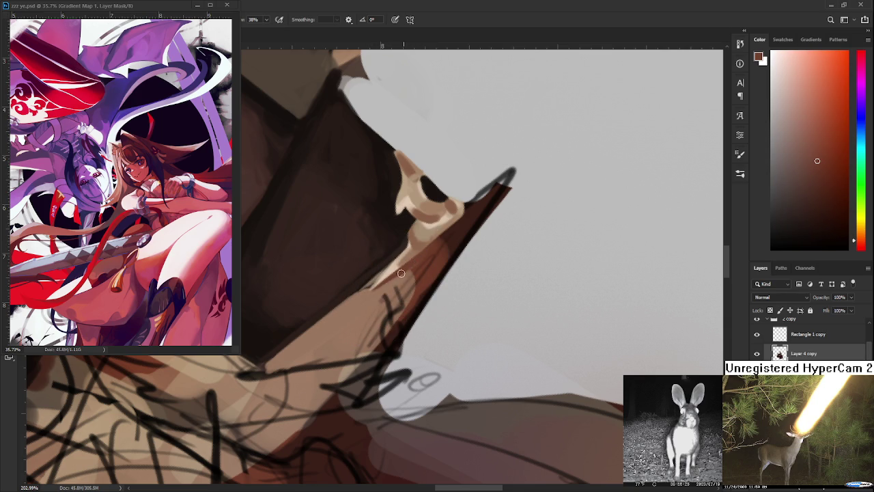
left_click(456, 228, "alt")
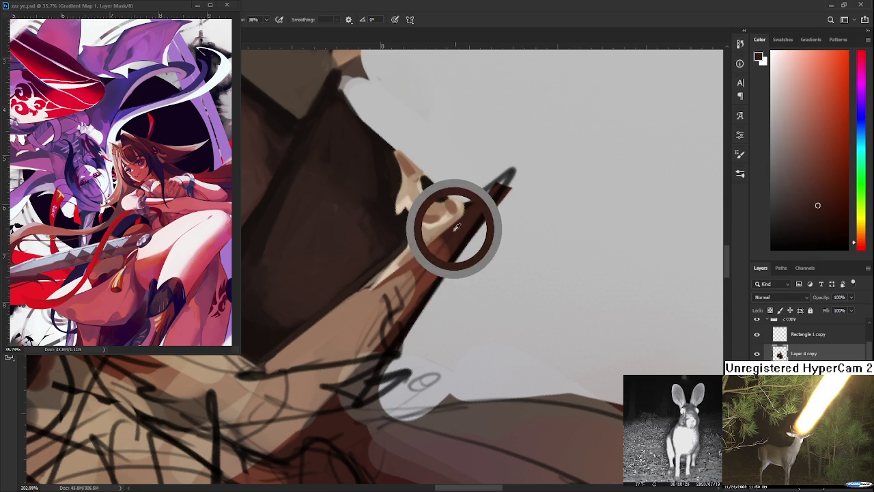
left_click(452, 234, "alt")
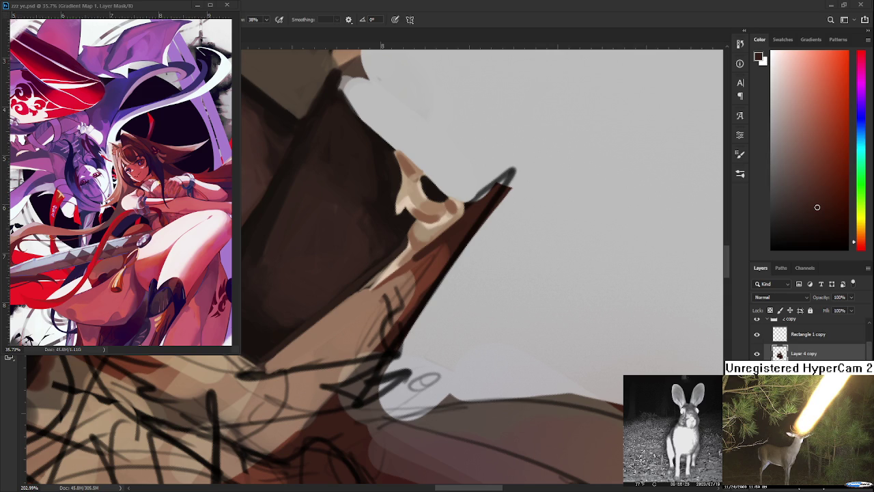
left_click_drag(317, 254, 411, 299)
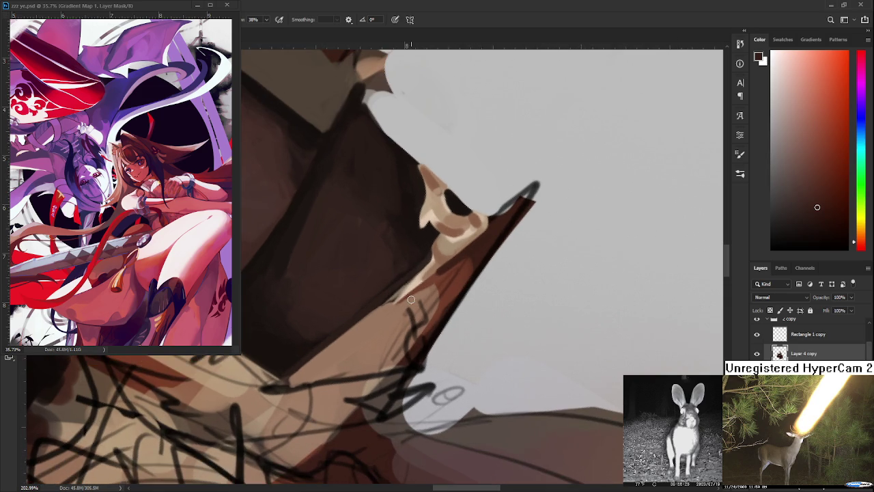
- Sample finger tans and paint a small light tan highlight on the fingers
left_click(447, 247, "alt")
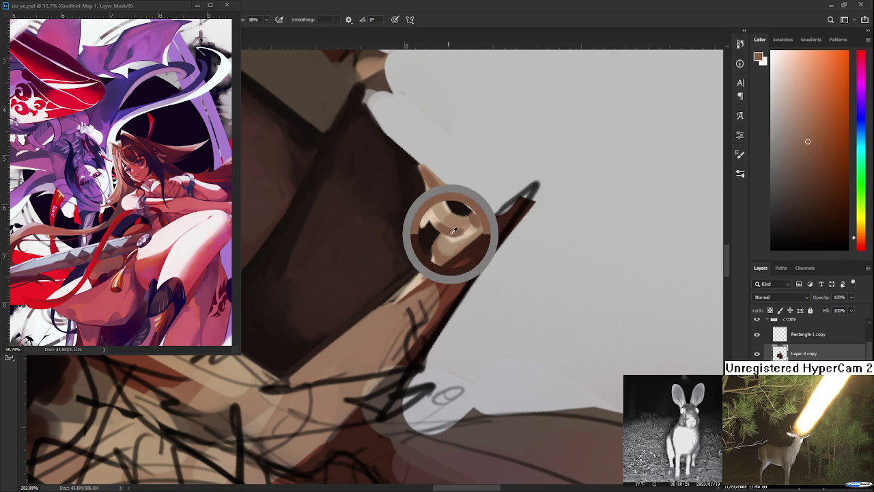
left_click(440, 254, "alt")
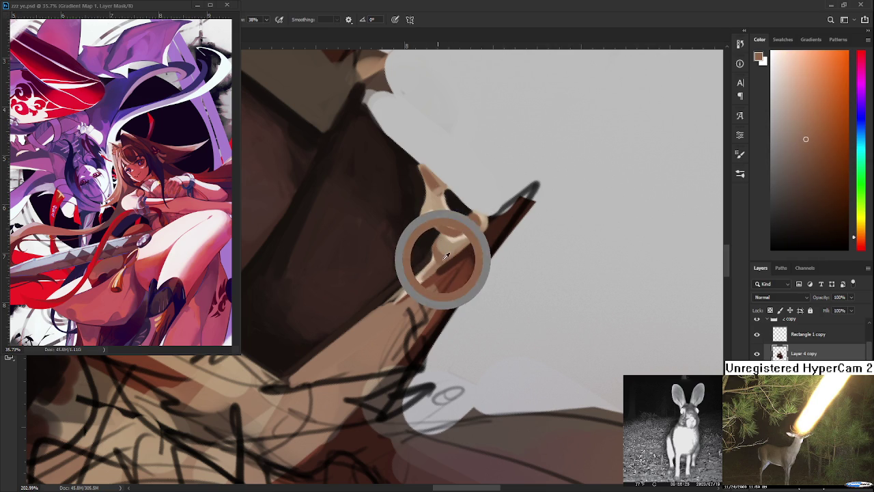
left_click(442, 259, "alt")
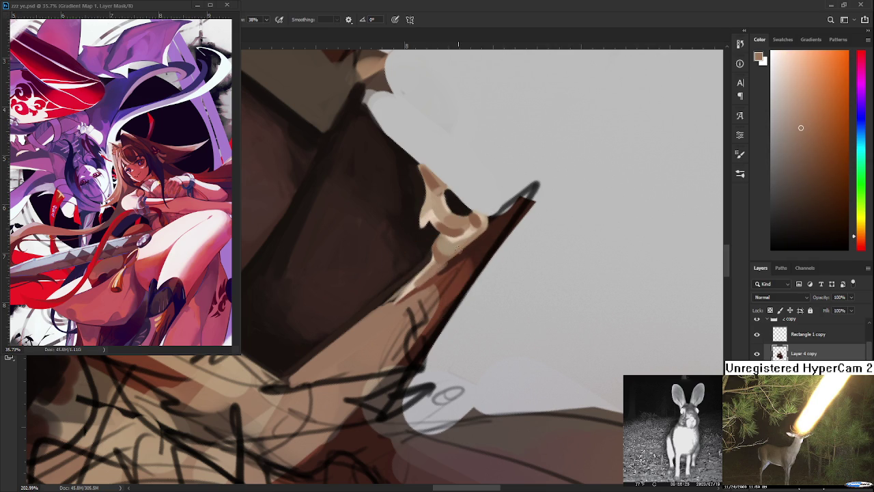
left_click_drag(466, 231, 419, 313)
left_click(419, 312, "alt")
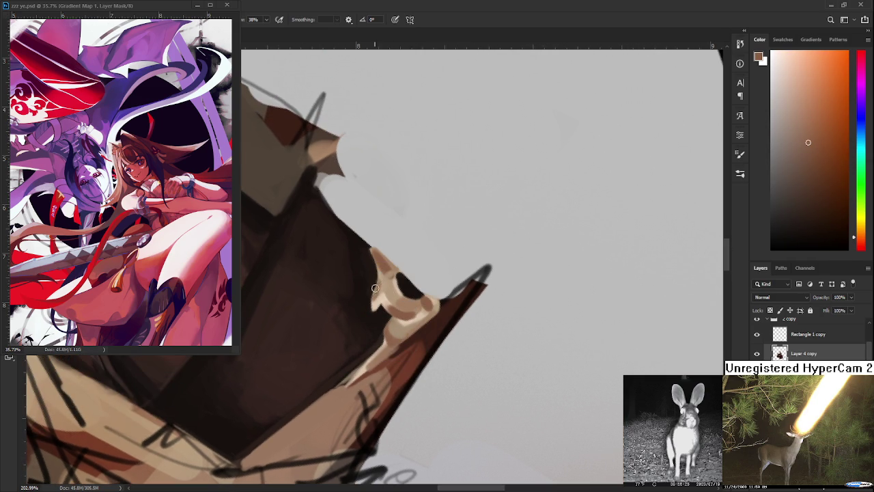
left_click_drag(383, 284, 393, 292)
- Zoom out and back in to check the hand highlight against the figure
scroll(512, 336, "down", 2)
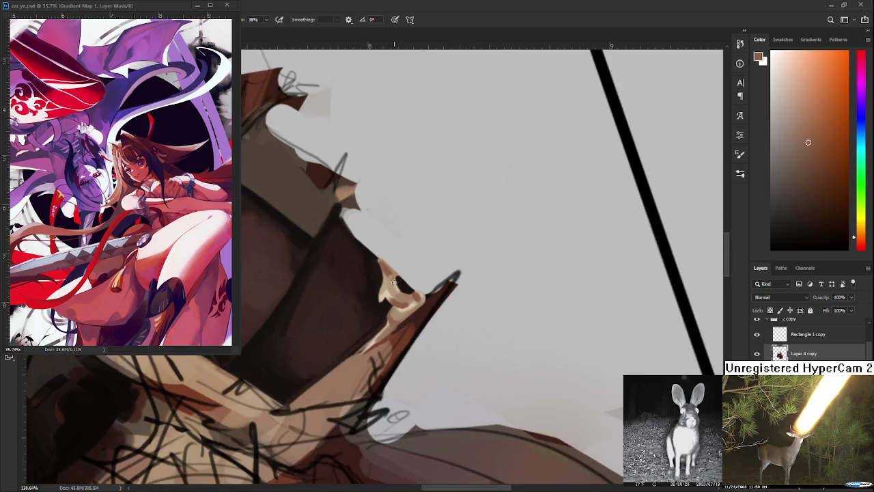
scroll(513, 336, "down", 2)
scroll(513, 336, "down", 2)
scroll(513, 336, "down", 2)
scroll(372, 158, "up", 2)
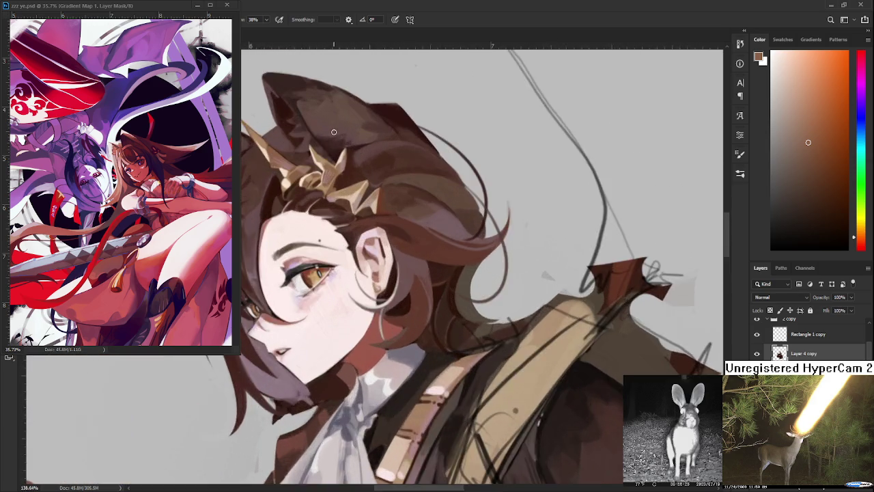
scroll(372, 158, "up", 2)
left_click(328, 213, "alt")
scroll(469, 382, "down", 3)
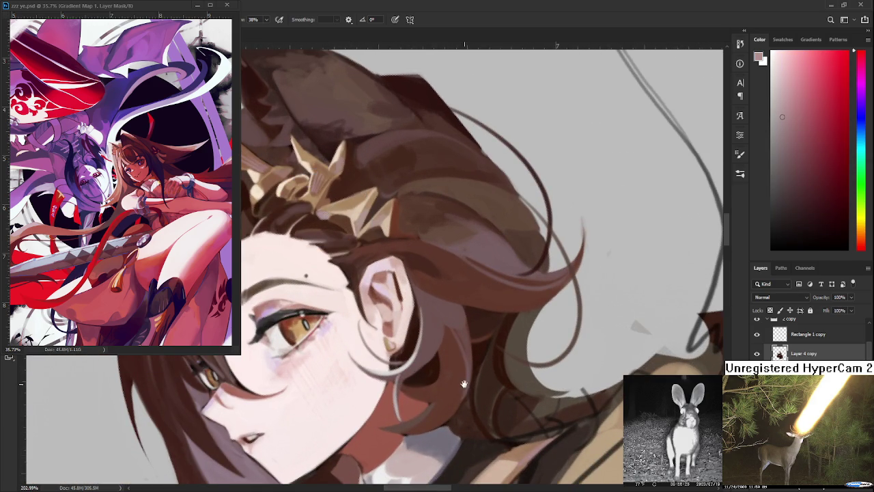
scroll(469, 382, "right", 3)
scroll(468, 382, "right", 5)
scroll(469, 382, "down", 2)
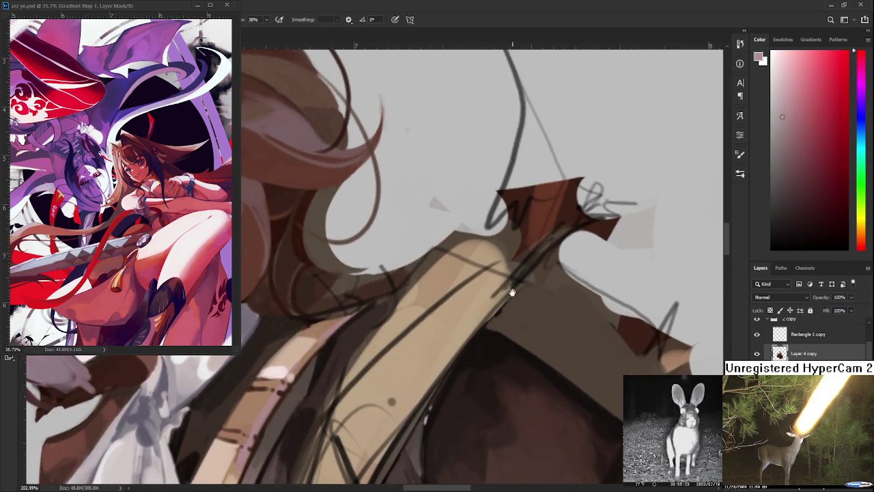
scroll(409, 341, "up", 3)
scroll(375, 321, "up", 2)
scroll(345, 303, "down", 4)
scroll(345, 303, "right", 3)
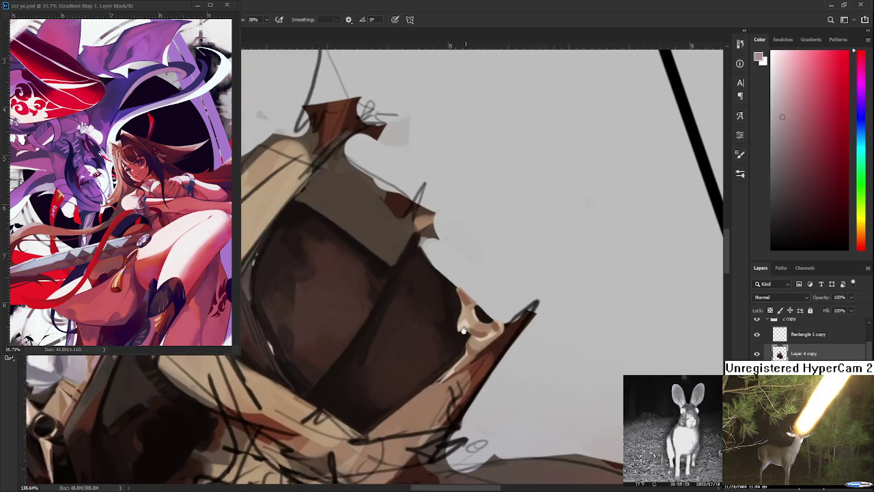
scroll(492, 340, "up", 2)
scroll(493, 340, "up", 1)
scroll(493, 340, "up", 1)
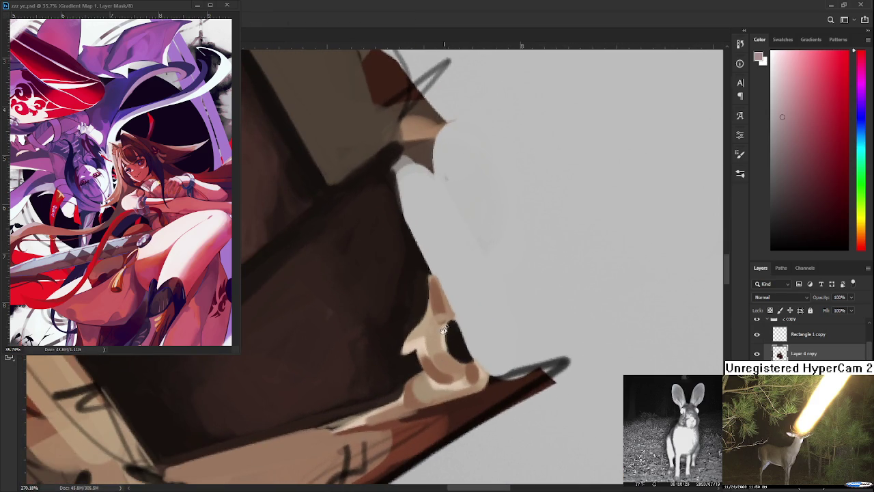
key("b")
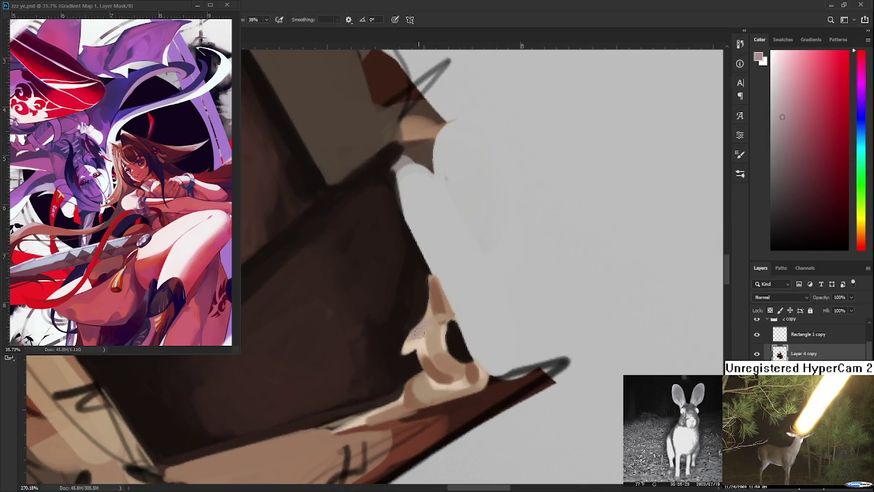
- Sample beige, reddish-brown and near-black tones from the hand and its notch
left_click(430, 329, "alt")
left_click(431, 327, "alt")
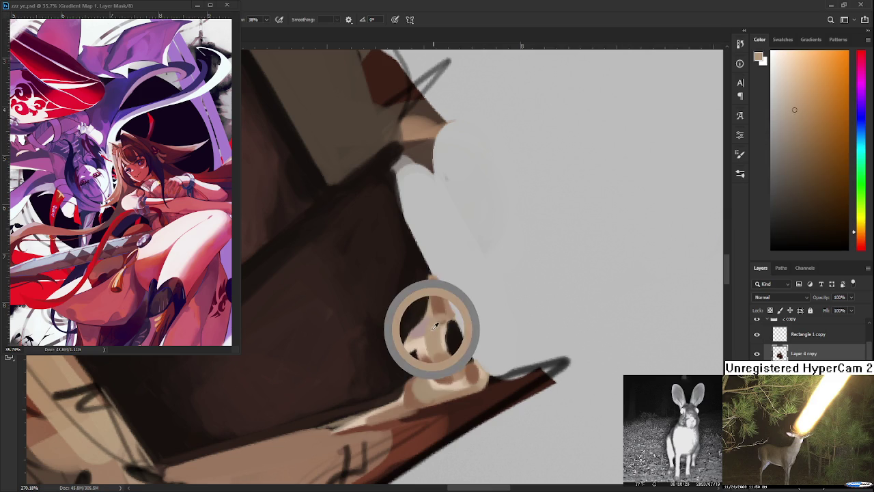
left_click(427, 334, "alt")
left_click(427, 335, "alt")
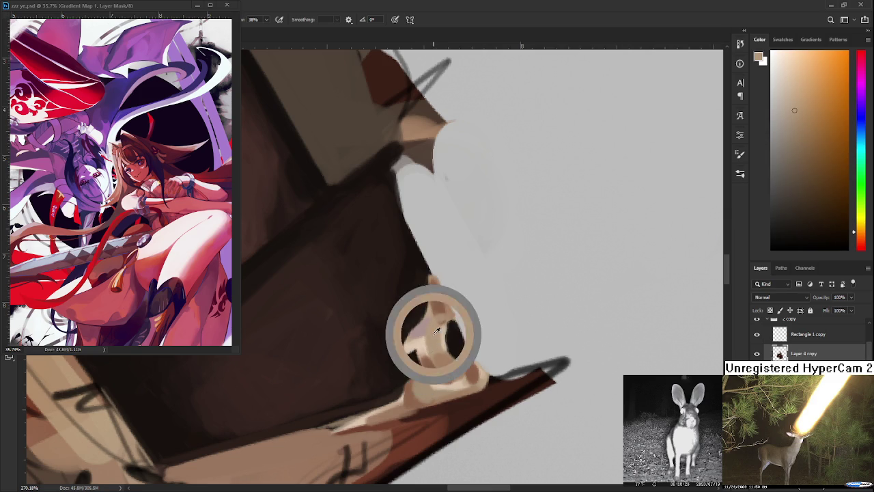
left_click(440, 305, "alt")
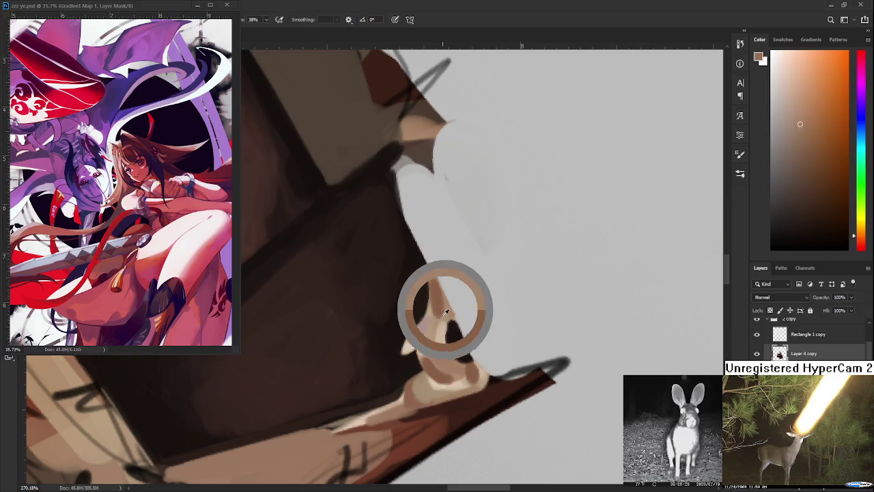
left_click(440, 307, "alt")
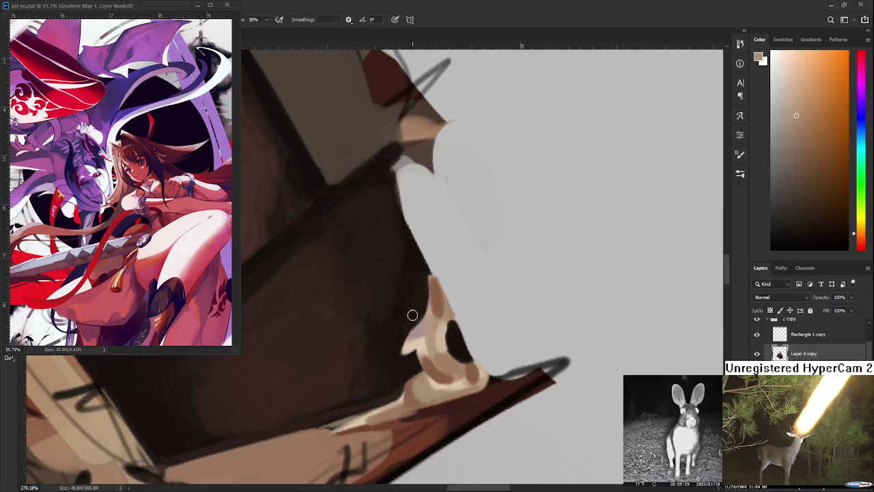
left_click(446, 334, "alt")
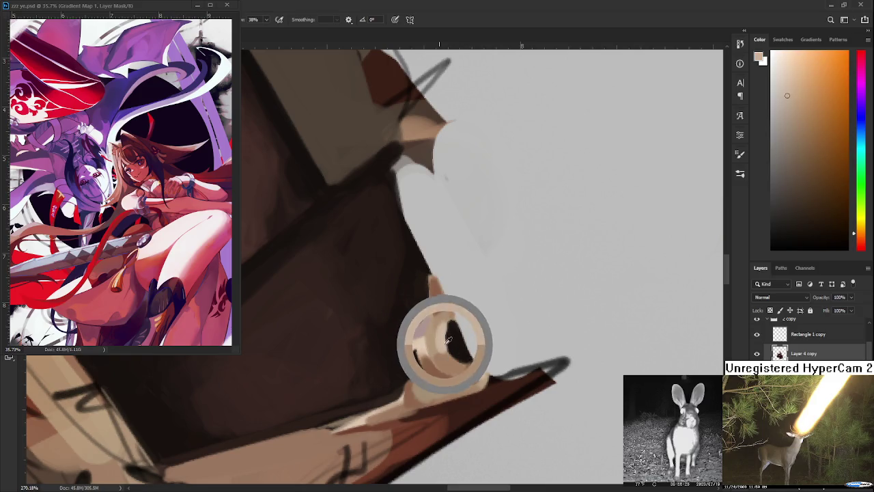
left_click(452, 328, "alt")
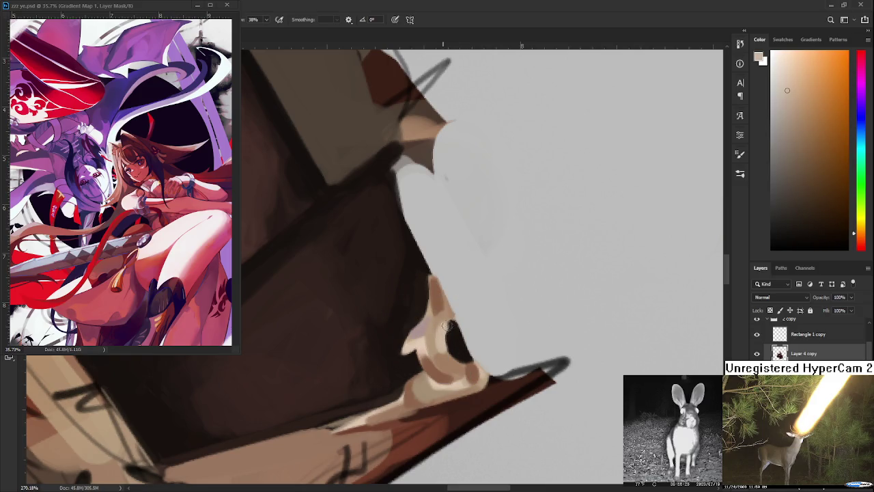
left_click(453, 326, "alt")
- Paint near-black shadow into the hand's inner notch with a few light beige strokes
mouse_move(454, 324)
left_mouse_down()
mouse_move(452, 345)
mouse_move(467, 359)
mouse_move(450, 339)
mouse_move(443, 352)
mouse_move(440, 336)
left_mouse_up()
left_click(452, 341, "alt")
left_click(470, 369, "alt")
left_click(447, 333, "alt")
left_click(445, 352, "alt")
left_click(447, 319, "alt")
- Add a small light beige highlight stroke beside the notch
left_click(441, 321, "alt")
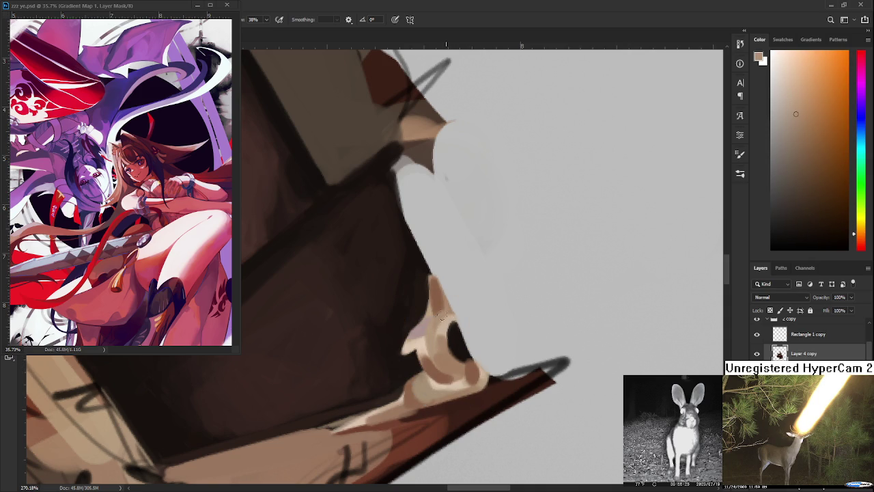
left_click(445, 326, "alt")
left_click(443, 343, "alt")
left_click(447, 352, "alt")
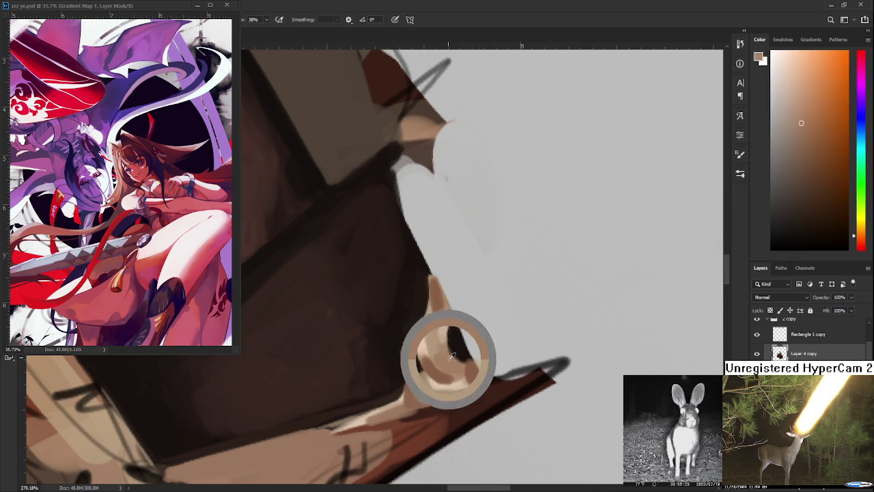
left_click_drag(449, 335, 448, 325)
left_click(458, 363, "alt")
left_click(457, 360, "alt")
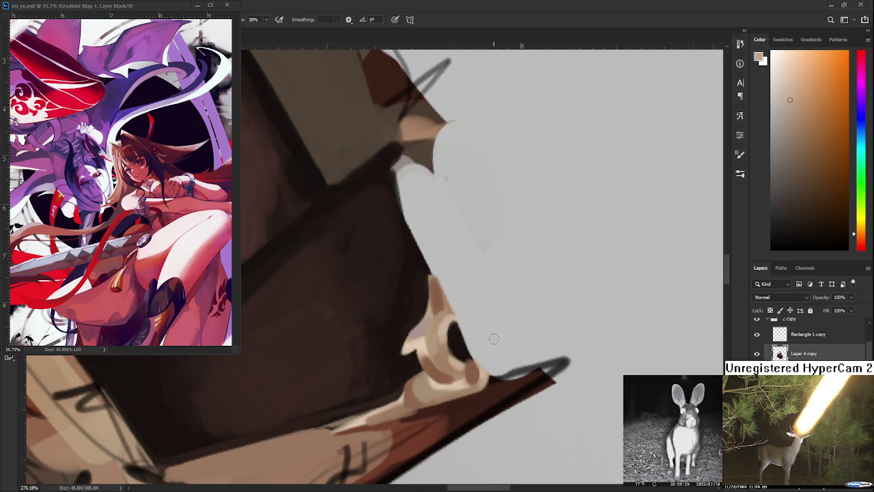
- Resample beige and brown tones to refine the pale fingertip highlights
scroll(494, 338, "down", 2)
scroll(478, 345, "down", 2)
scroll(441, 359, "down", 2)
scroll(441, 360, "up", 2)
scroll(441, 360, "up", 2)
scroll(437, 369, "up", 2)
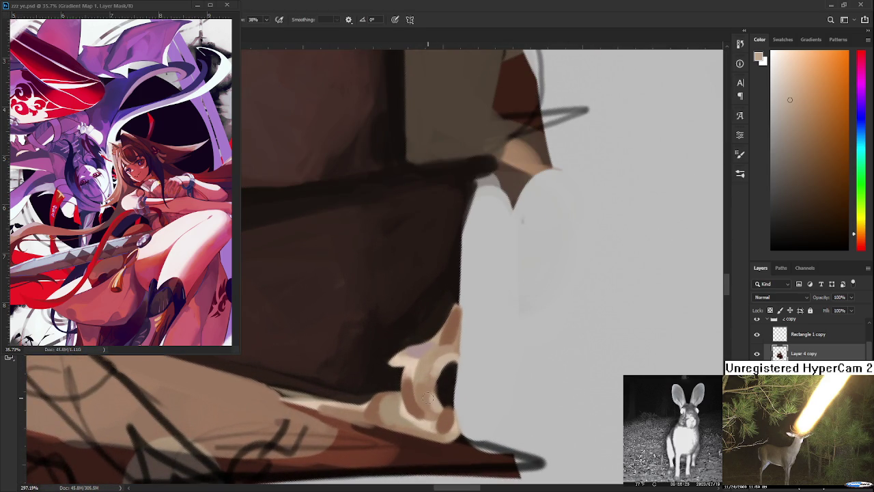
left_click(424, 389, "alt")
left_click(426, 351, "alt")
left_click(415, 360, "alt")
left_click(452, 354, "alt")
left_click(416, 361, "alt")
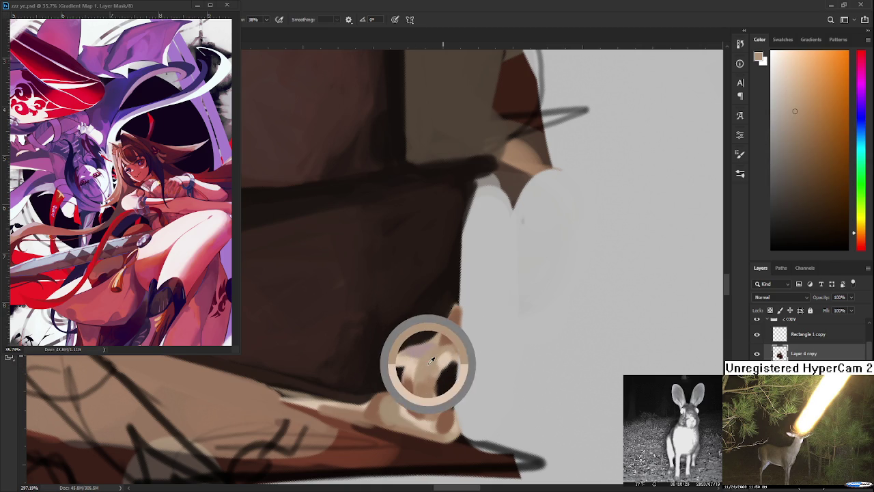
left_click(445, 336, "alt")
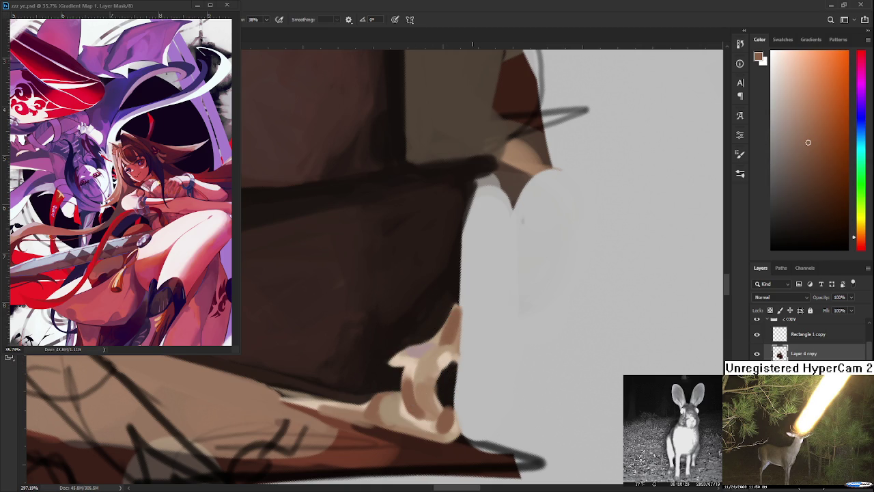
scroll(471, 340, "down", 5)
scroll(471, 340, "down", 3)
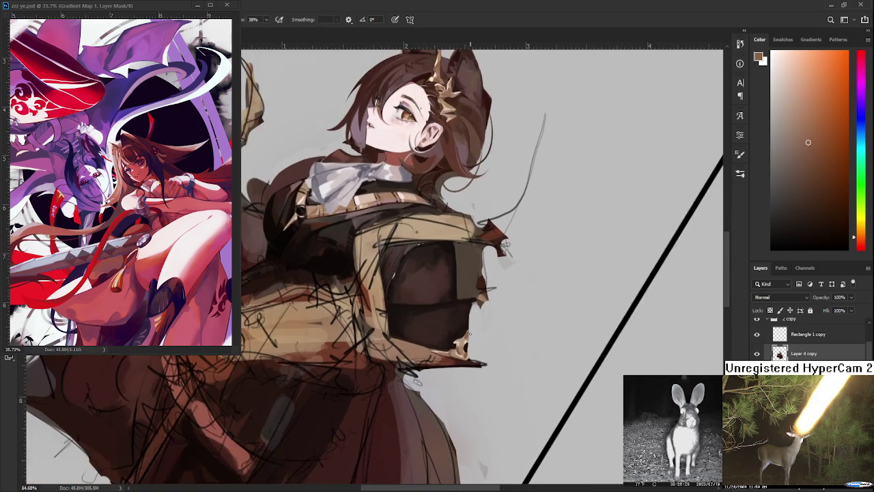
scroll(470, 334, "up", 2)
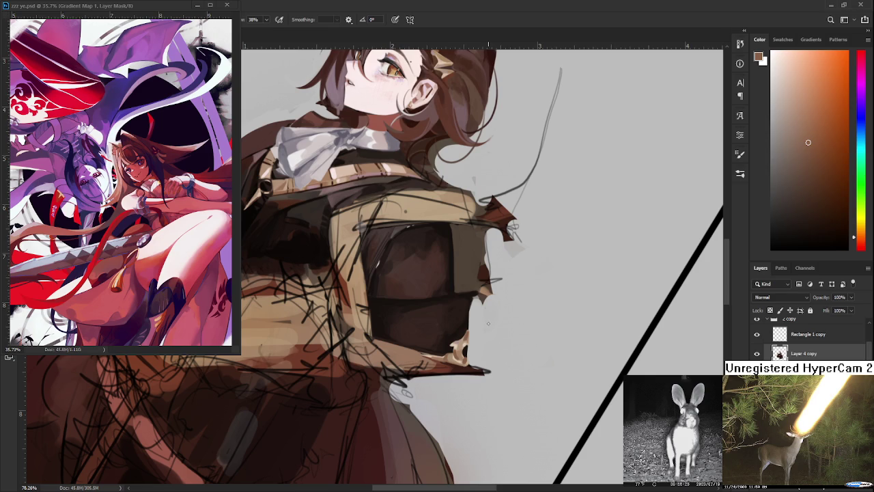
scroll(488, 323, "down", 5)
scroll(490, 323, "up", 3)
scroll(494, 324, "up", 3)
scroll(499, 325, "up", 3)
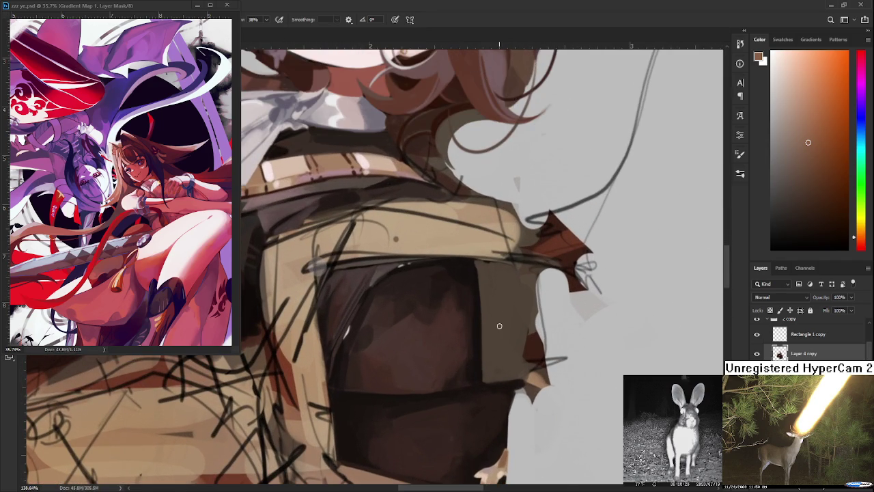
- Sample closely matched dark browns across the satchel's central panel
left_click(472, 358, "alt")
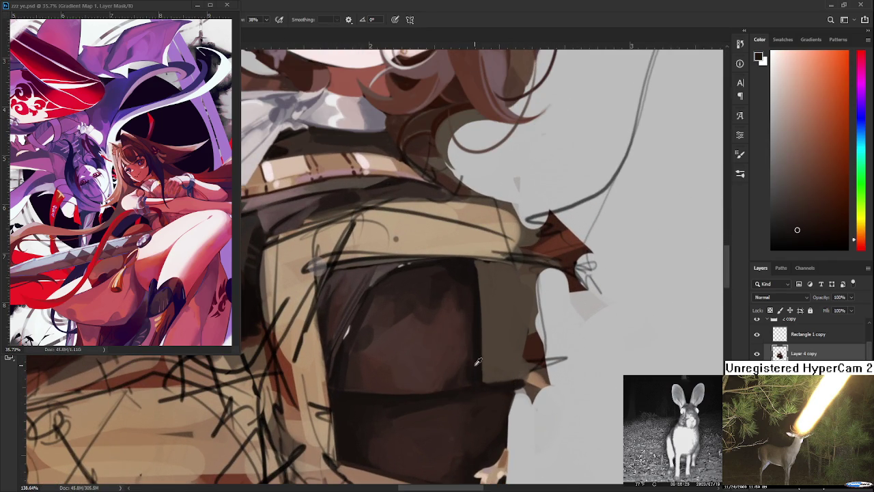
left_click(464, 376, "alt")
left_click(456, 381, "alt")
left_click(460, 376, "alt")
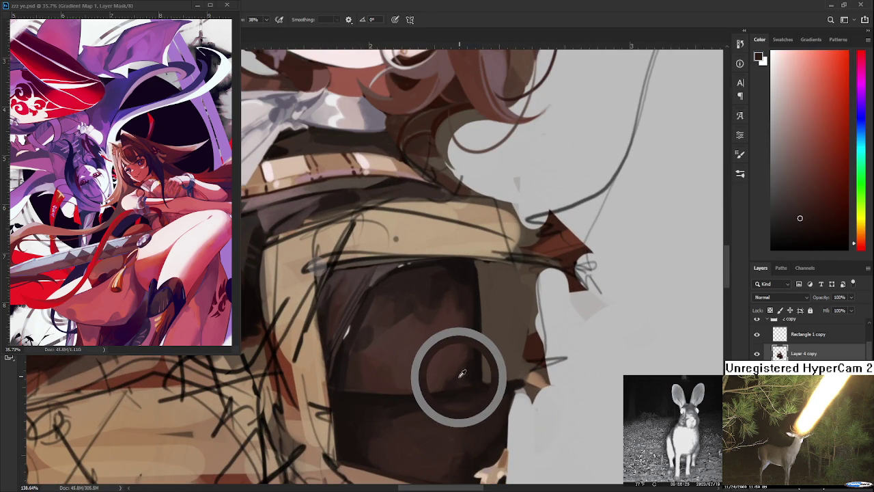
left_click(461, 374, "alt")
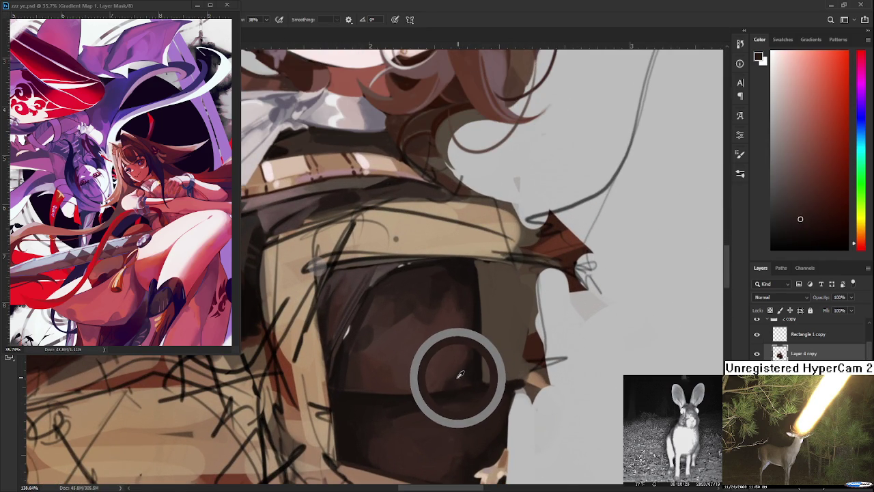
left_click(462, 374, "alt")
left_click(476, 355, "alt")
left_click(475, 349, "alt")
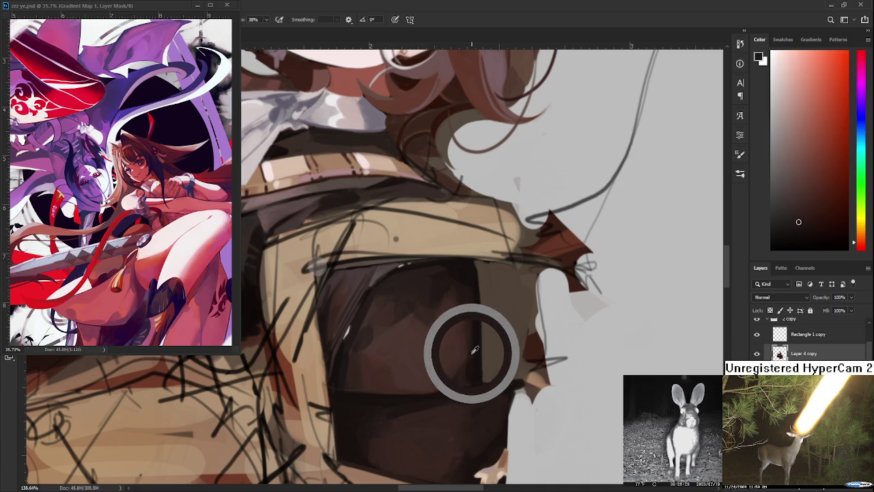
- Blend dark brown shading down the panel and up toward the satchel top
mouse_move(476, 349)
left_mouse_down()
mouse_move(468, 375)
mouse_move(474, 371)
left_mouse_up()
left_click(469, 362, "alt")
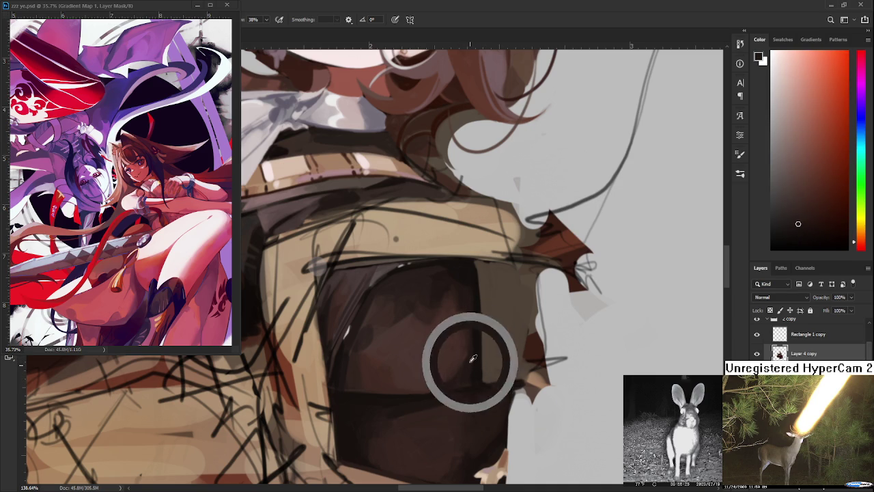
left_click(476, 356, "alt")
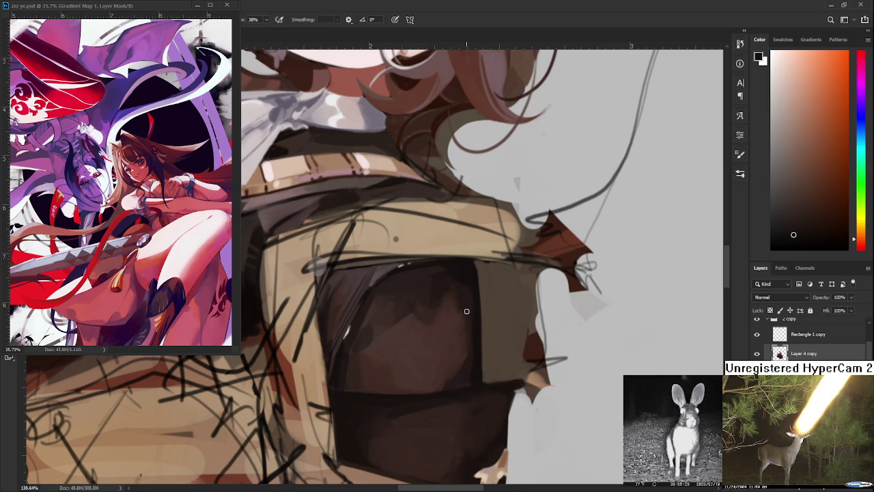
left_click_drag(474, 301, 469, 277)
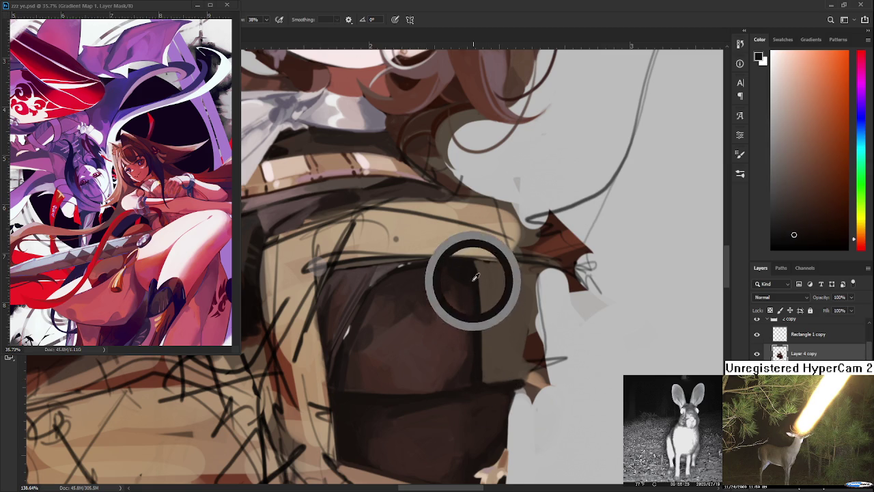
left_click(468, 268, "alt")
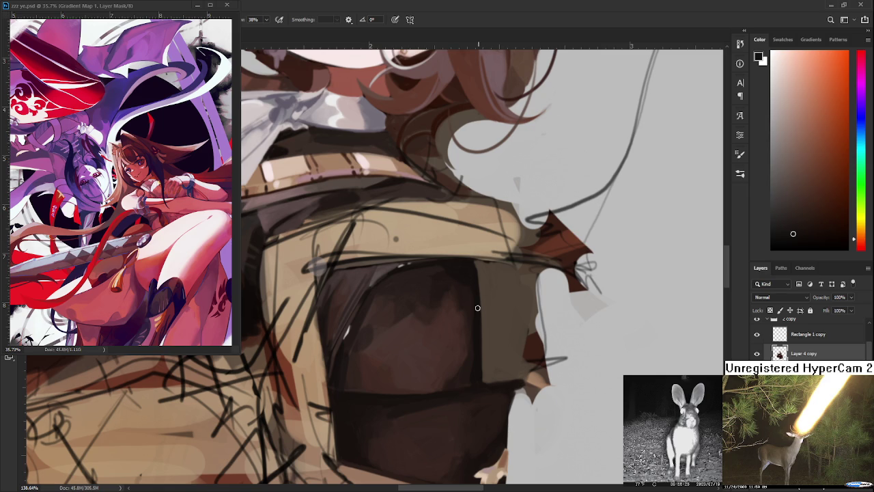
scroll(458, 324, "down", 5)
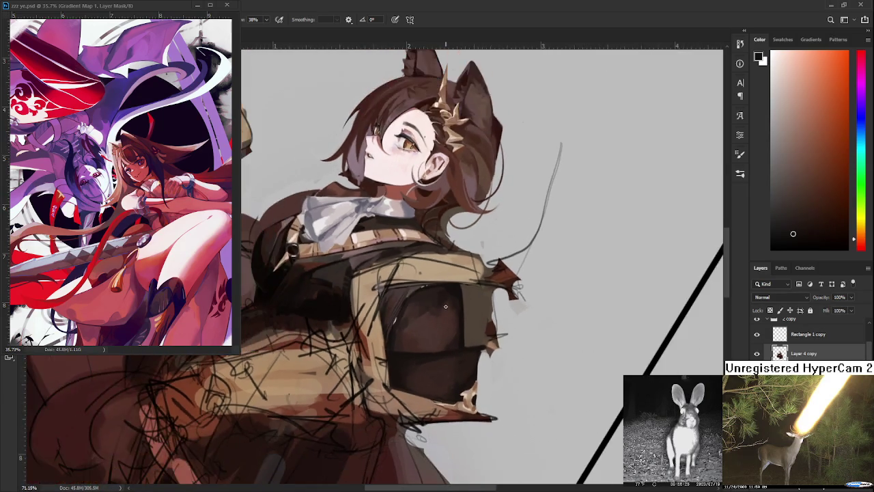
- Zoom in on the chest and brush matched tan tones over the strap and jacket
scroll(441, 288, "up", 2)
scroll(441, 288, "up", 2)
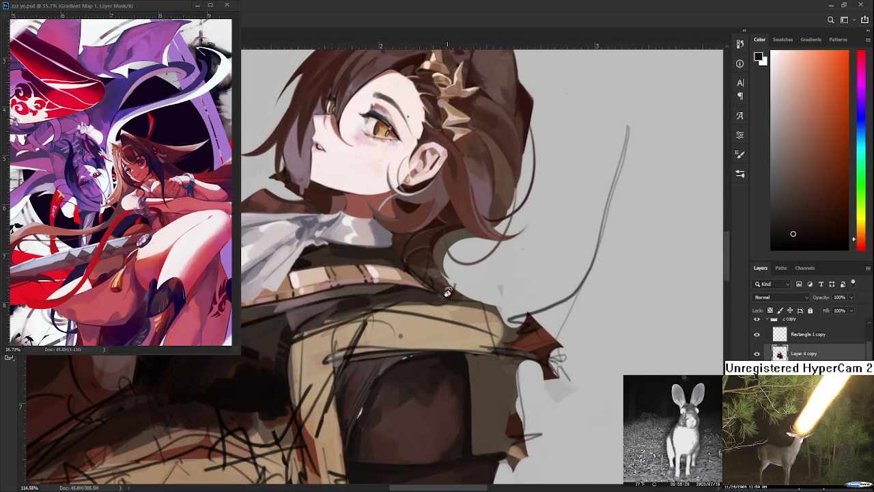
scroll(445, 300, "up", 2)
left_click(444, 305, "alt")
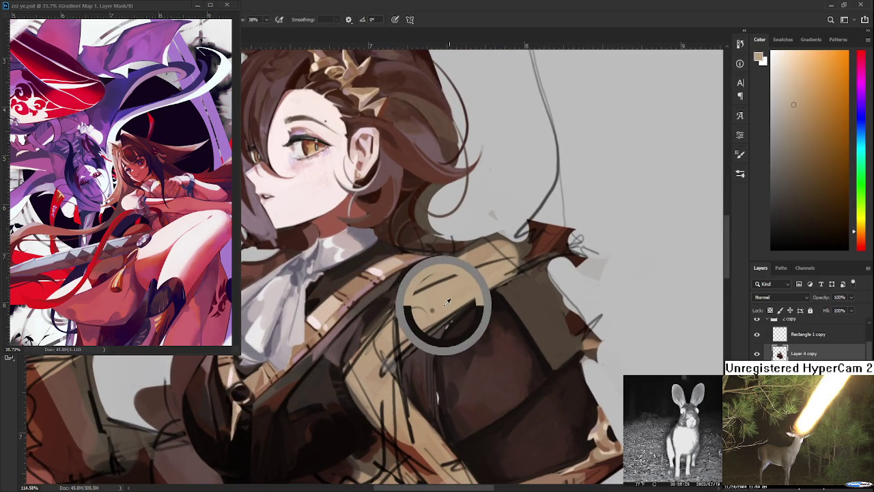
left_click(403, 311, "alt")
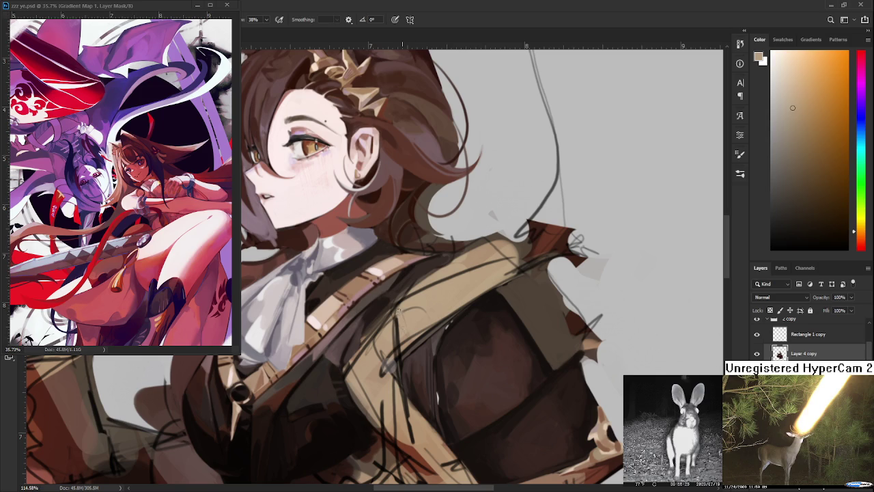
left_click(410, 315, "alt")
left_click(415, 305, "alt")
left_click(421, 318, "alt")
left_click(433, 311, "alt")
left_click(448, 302, "alt")
left_click(479, 283, "alt")
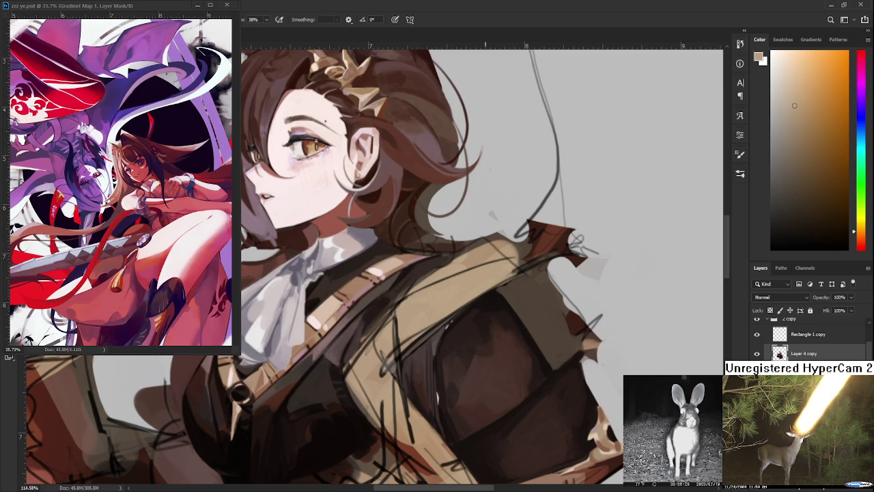
scroll(505, 308, "down", 3)
scroll(508, 309, "down", 2)
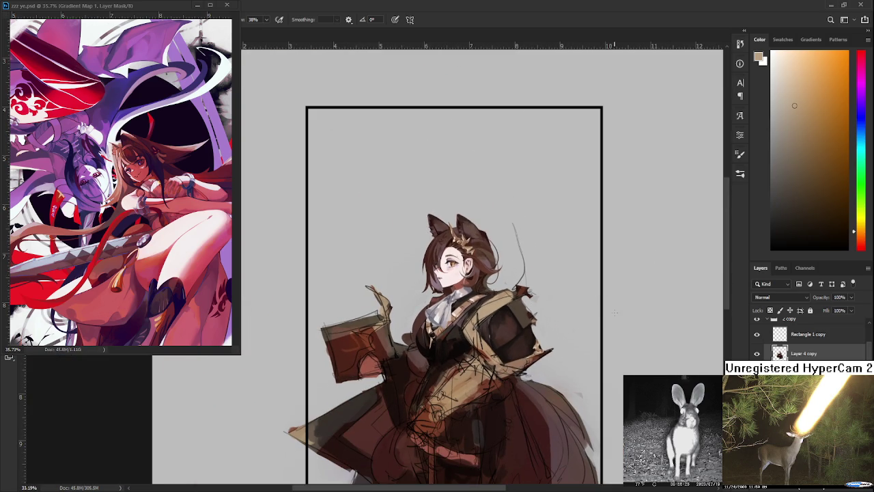
- Zoom in on the shoulder, review brush history, and collapse the side panels
scroll(601, 311, "up", 2)
scroll(601, 311, "up", 2)
scroll(493, 350, "up", 2)
scroll(493, 349, "up", 1)
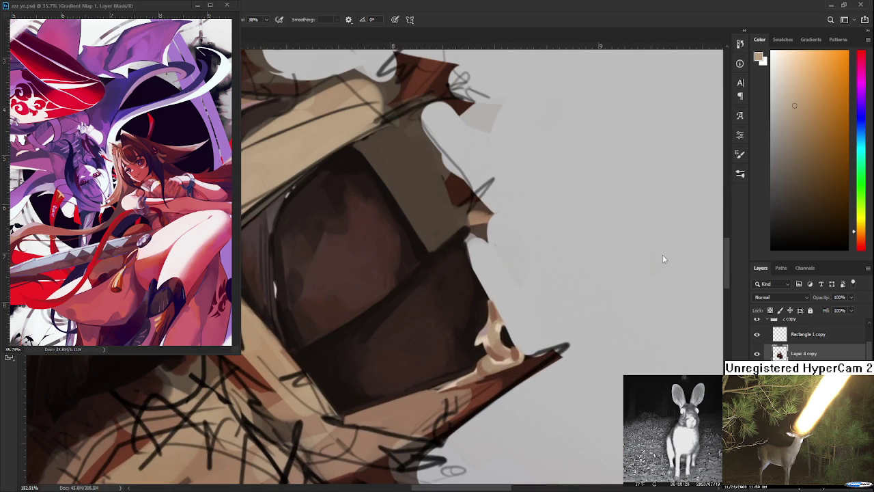
left_click(739, 115)
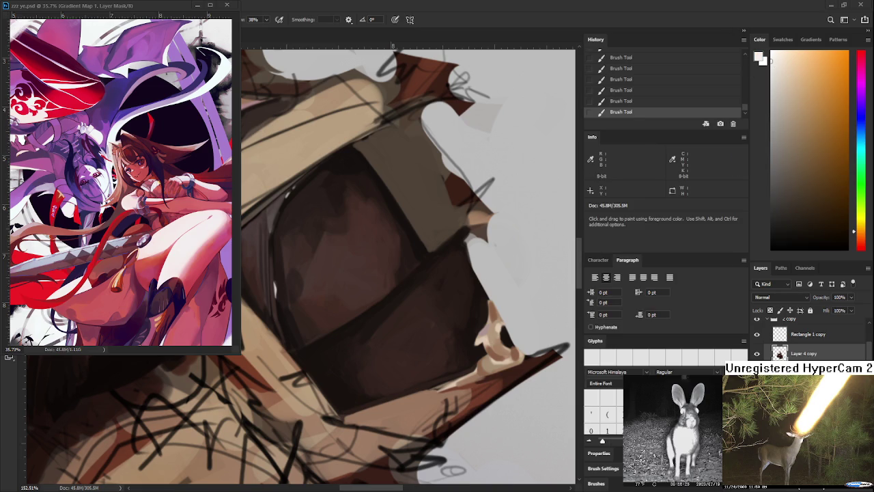
left_click(756, 60)
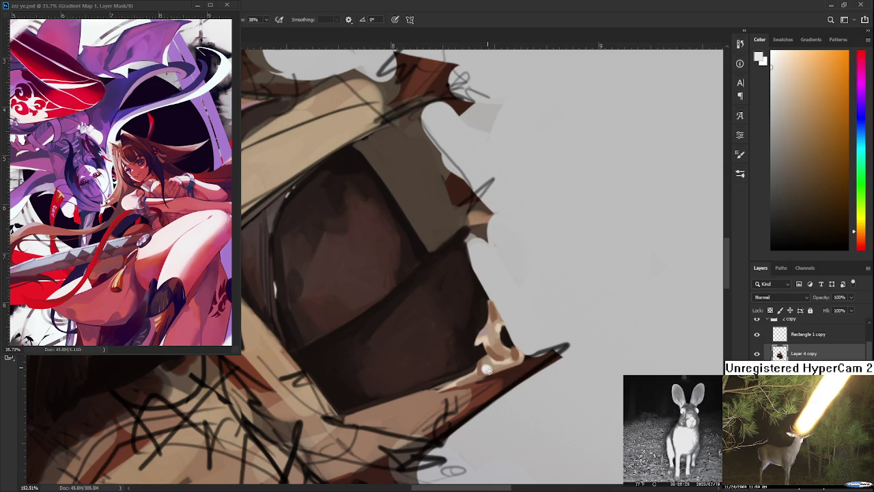
- Dab near-white highlights onto the fingers curled around the satchel's right edge
left_click_drag(490, 367, 480, 375)
left_click(496, 361, "alt")
left_click(489, 367, "alt")
left_click(489, 367, "alt")
left_click(490, 366, "alt")
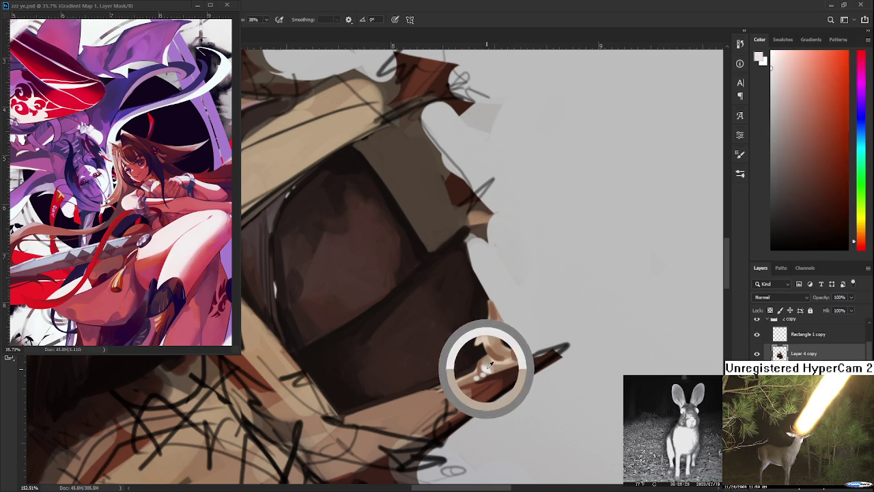
left_click_drag(490, 367, 487, 338)
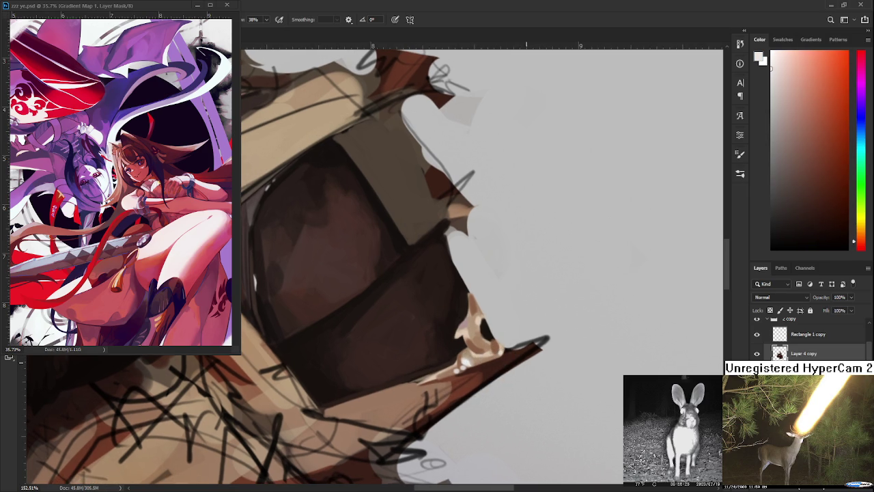
scroll(524, 364, "down", 2)
scroll(524, 364, "down", 2)
scroll(525, 364, "down", 2)
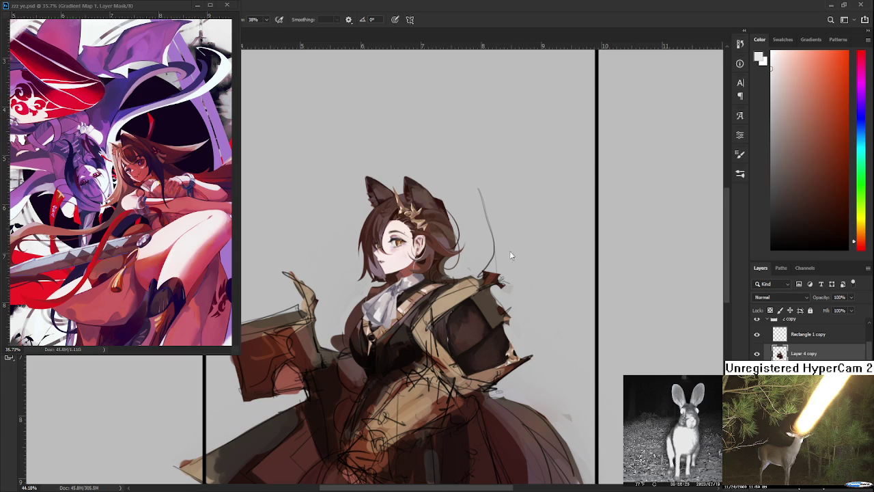
scroll(497, 391, "up", 2)
scroll(485, 386, "up", 2)
scroll(474, 382, "up", 2)
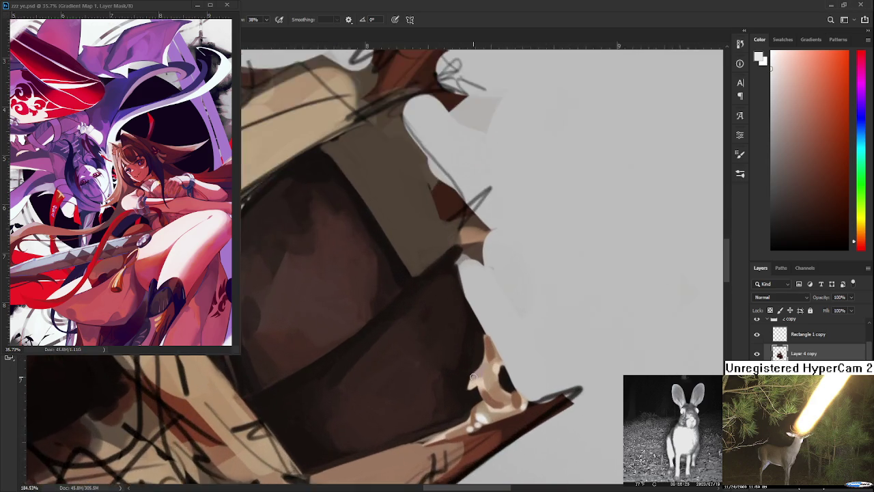
- Sample orange-tan and darker tones from around the pale hand's fingers
scroll(466, 379, "up", 2)
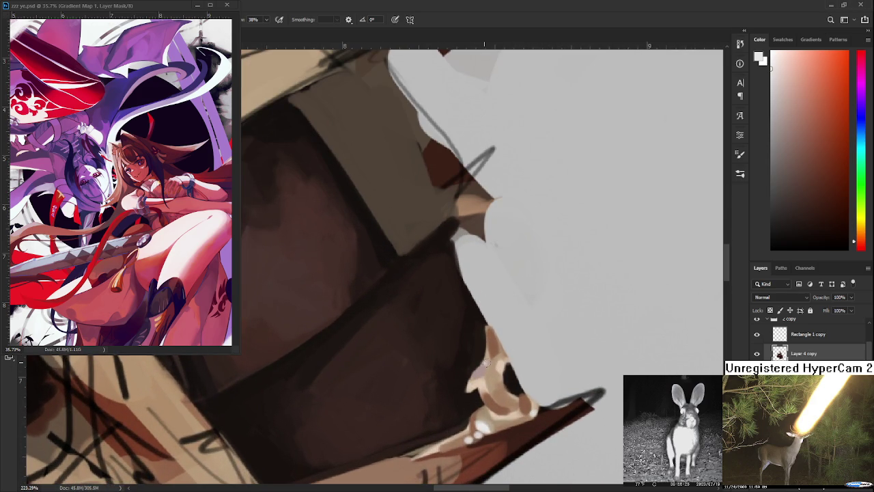
left_click(493, 349, "alt")
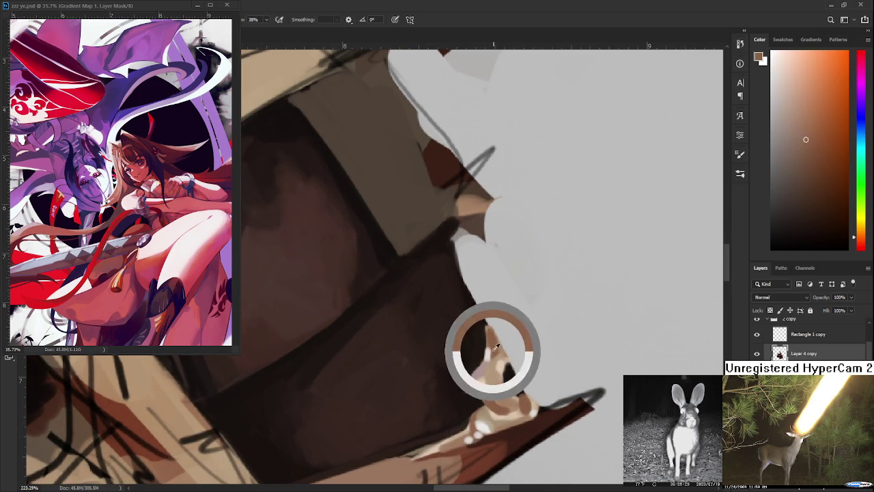
left_click(487, 353, "alt")
left_click(489, 355, "alt")
left_click(493, 352, "alt")
left_click(499, 355, "alt")
left_click(497, 351, "alt")
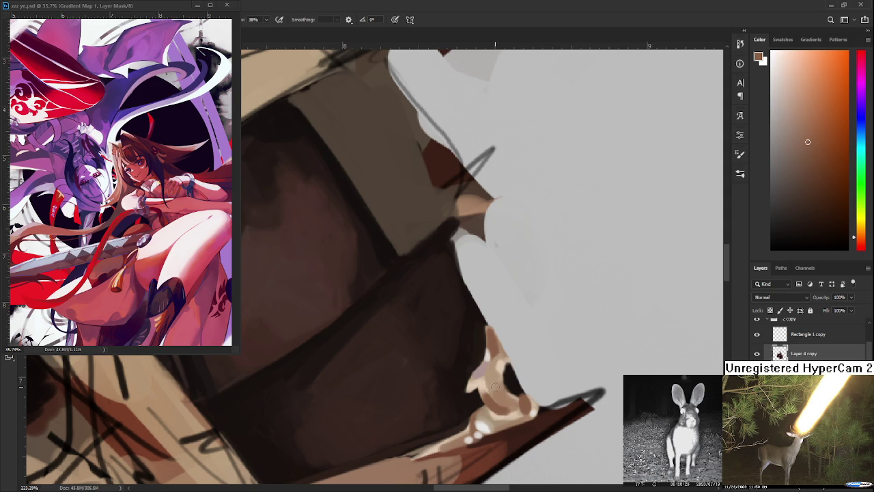
left_click(494, 327, "alt")
left_click(486, 329, "alt")
left_click(484, 322, "alt")
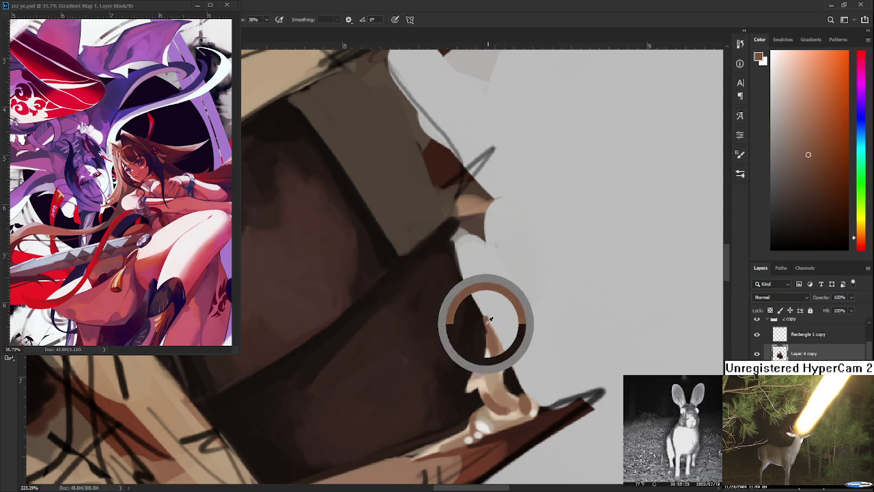
- Erase over the fingers, then pick darker brown, lighter tan and near-black shadow tones from the hand
key("e")
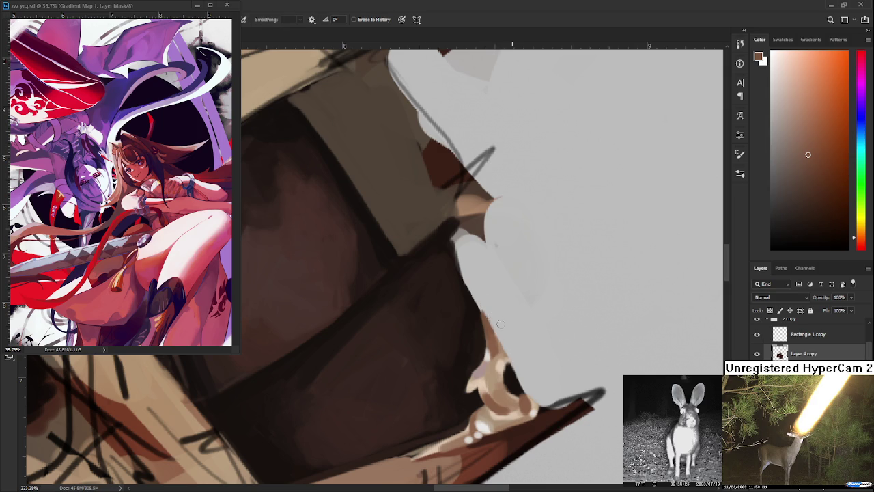
left_click_drag(500, 324, 486, 270)
key("b")
left_click(506, 351, "alt")
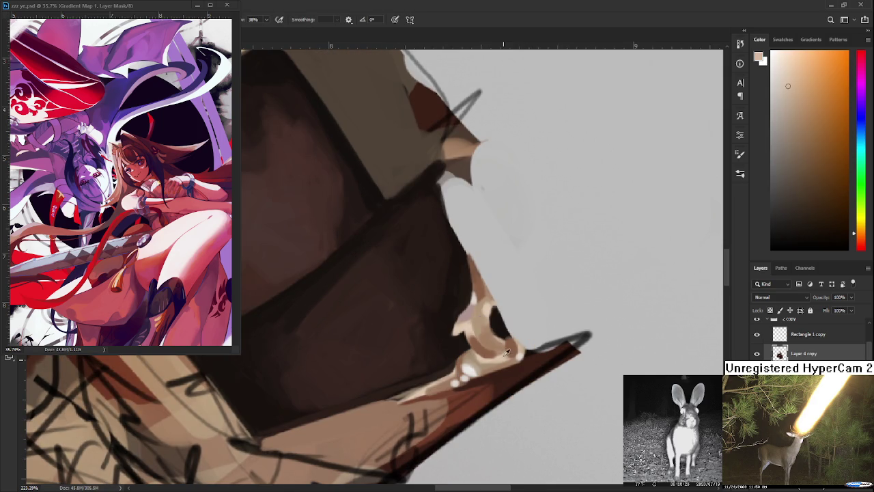
left_click(513, 349, "alt")
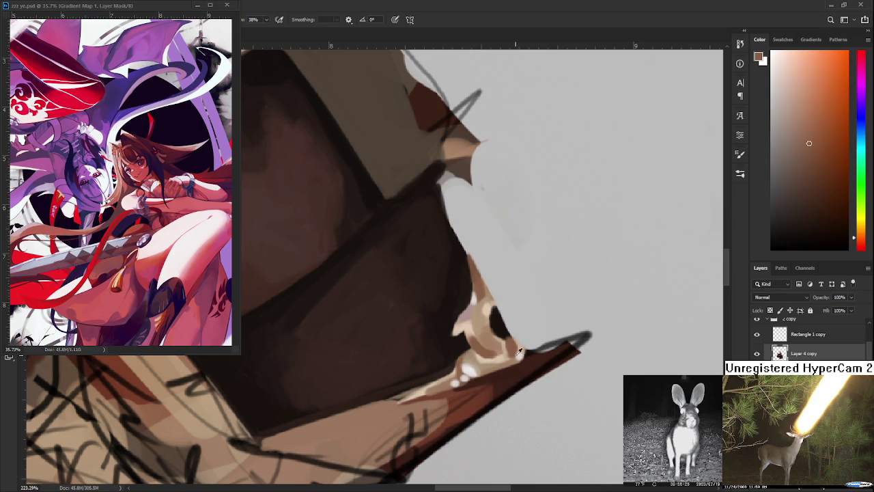
left_click(516, 352, "alt")
left_click(517, 341, "alt")
left_click(511, 323, "alt")
- Zoom out to check the whole figure, then sample the brown hair colour
scroll(513, 280, "down", 1)
scroll(509, 285, "down", 1)
scroll(502, 295, "down", 1)
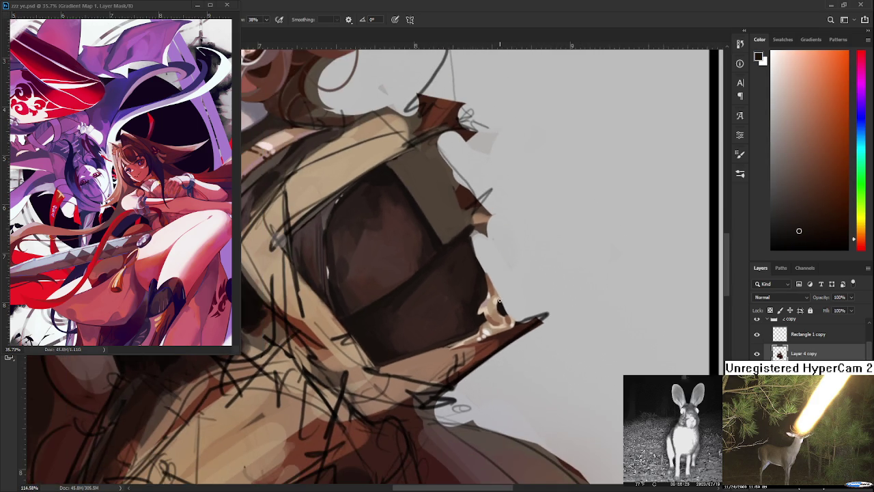
scroll(499, 298, "down", 1)
scroll(500, 290, "down", 4)
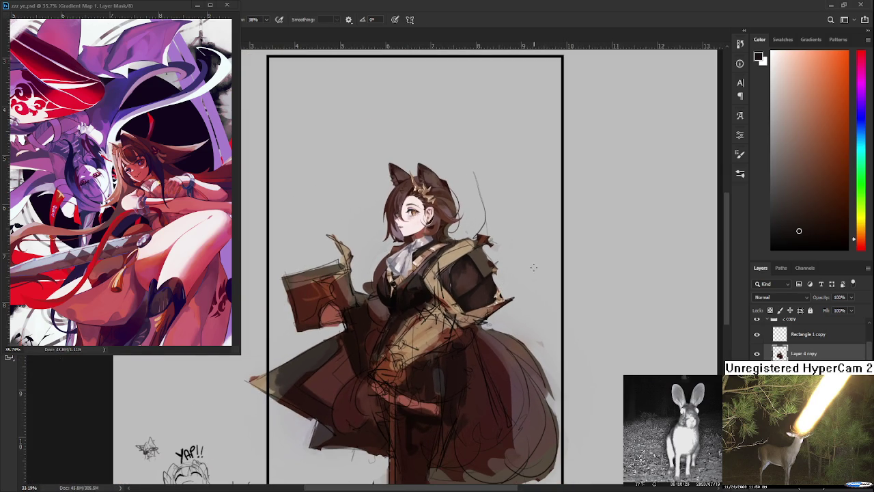
scroll(533, 267, "up", 2)
scroll(443, 235, "up", 2)
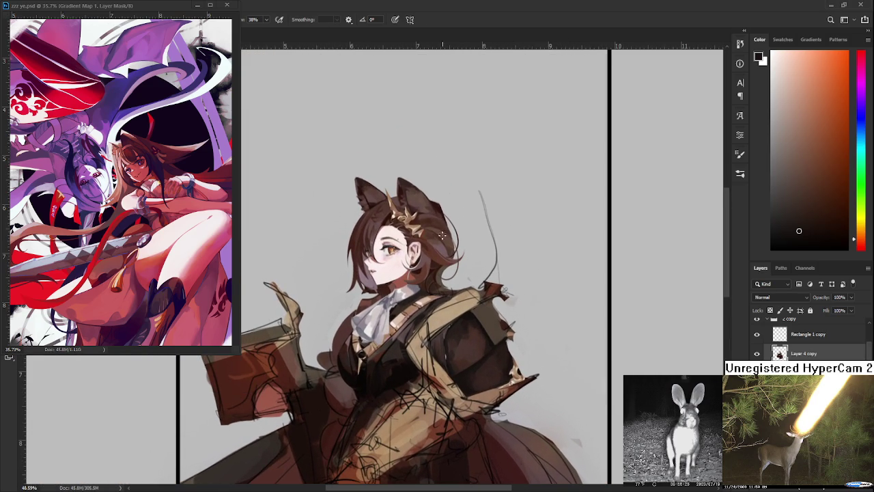
scroll(443, 235, "up", 1)
scroll(437, 234, "up", 3)
scroll(419, 232, "up", 3)
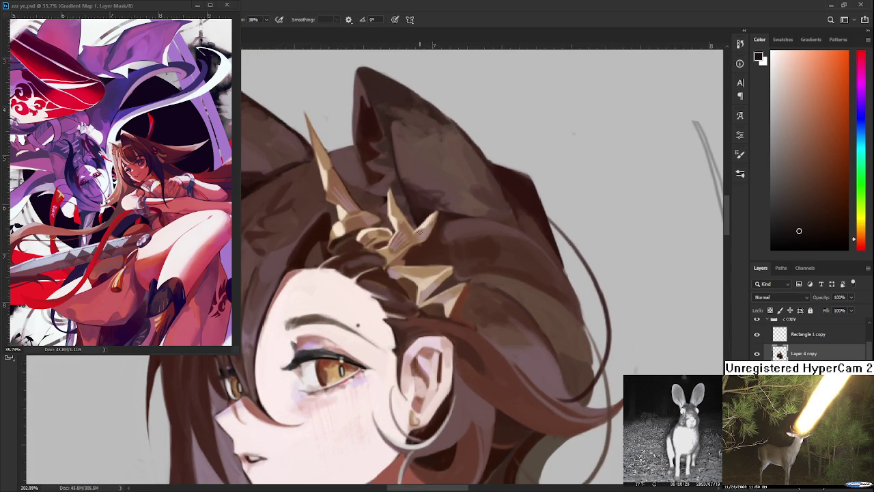
left_click(415, 216, "alt")
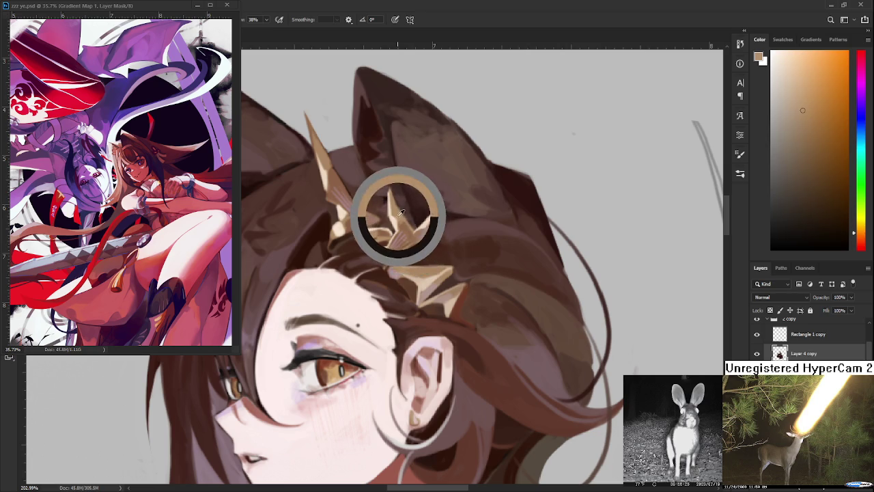
- Frame the head and shoulders and close the floating zzz ye.psd reference window
scroll(485, 344, "down", 1)
scroll(486, 343, "down", 2)
scroll(485, 343, "down", 1)
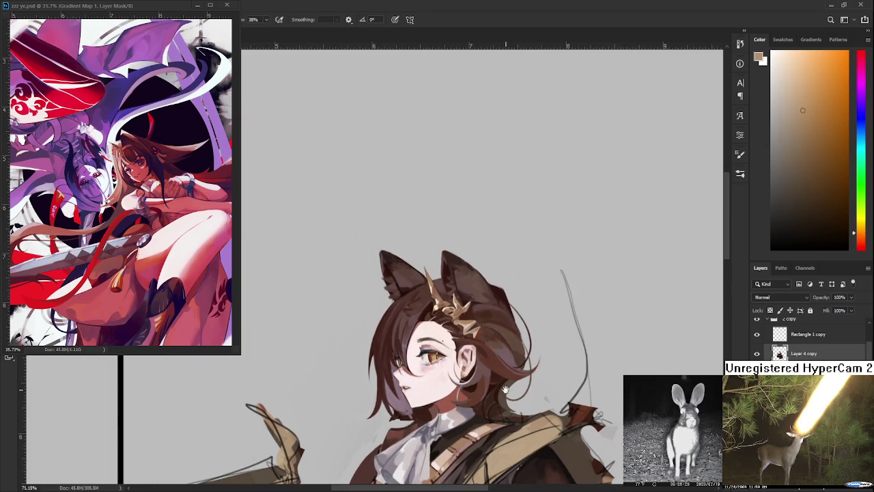
left_click_drag(487, 390, 488, 304)
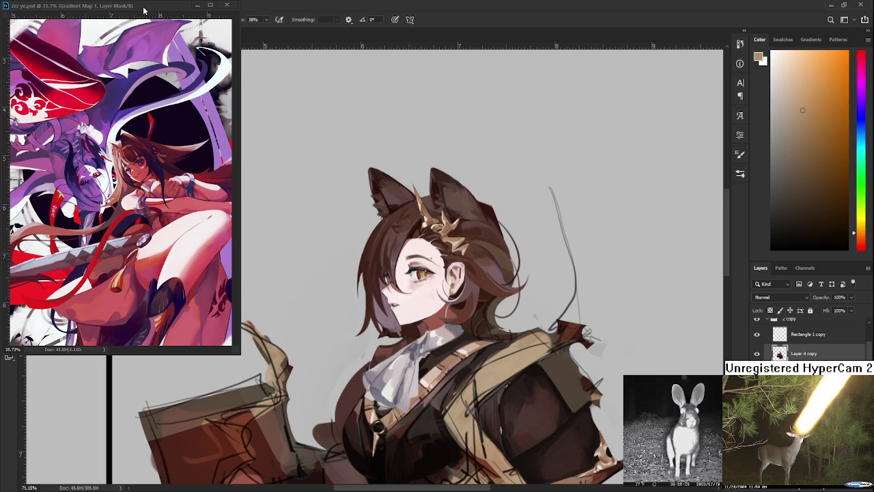
left_click(227, 5)
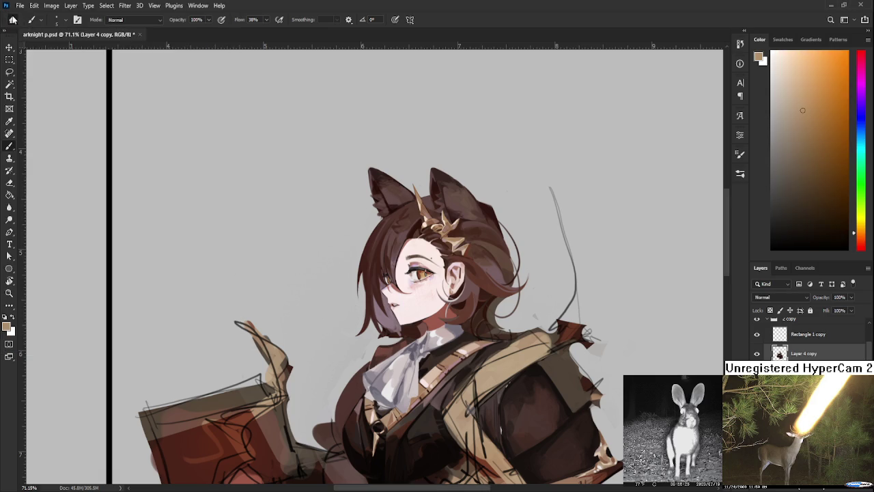
- Open Raid.psd from the Home screen's recent files and zoom in on the doodles
key("ctrl+w")
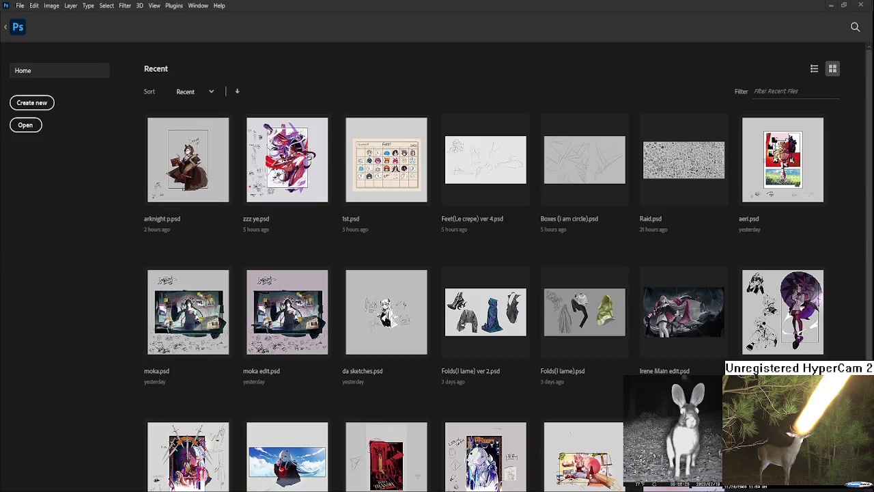
left_click(663, 174)
scroll(421, 308, "up", 2)
scroll(420, 308, "up", 1)
scroll(420, 308, "up", 2)
scroll(421, 308, "up", 2)
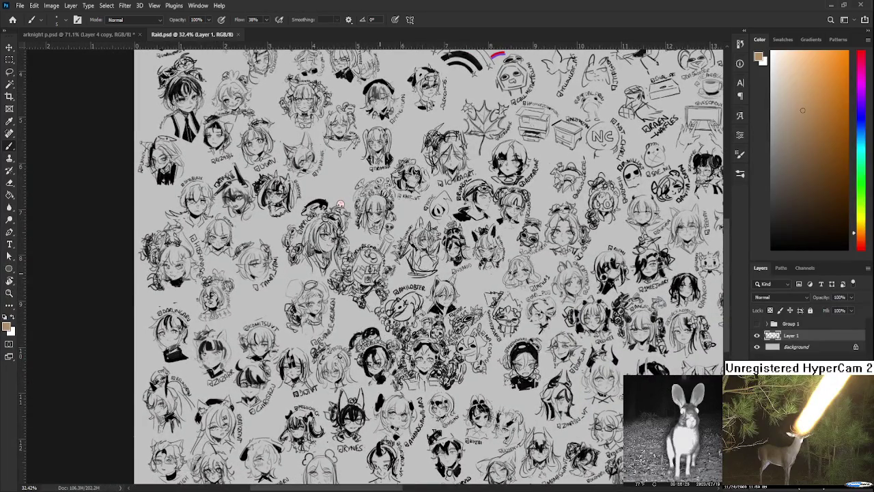
scroll(339, 205, "up", 1)
scroll(364, 144, "up", 4)
scroll(364, 144, "up", 4)
scroll(364, 144, "up", 3)
scroll(364, 144, "up", 3)
scroll(345, 322, "up", 2)
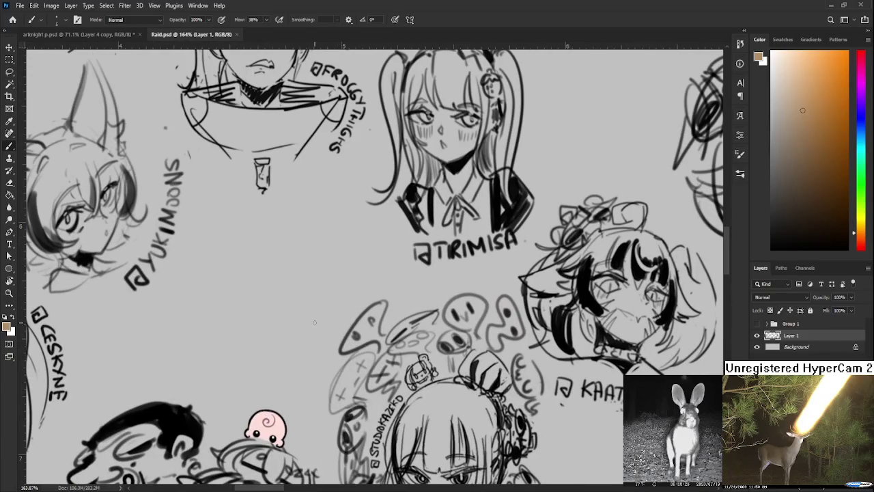
- Switch to black and hatch a leaf shape above the mushroom cap beside the ghost doodles
key("d")
mouse_move(345, 305)
left_mouse_down()
mouse_move(341, 338)
mouse_move(339, 311)
mouse_move(366, 300)
mouse_move(346, 313)
mouse_move(341, 339)
mouse_move(365, 325)
mouse_move(371, 302)
mouse_move(342, 339)
mouse_move(374, 287)
mouse_move(358, 269)
mouse_move(379, 297)
mouse_move(369, 284)
left_mouse_up()
key("ctrl+z")
left_click_drag(364, 280, 385, 304)
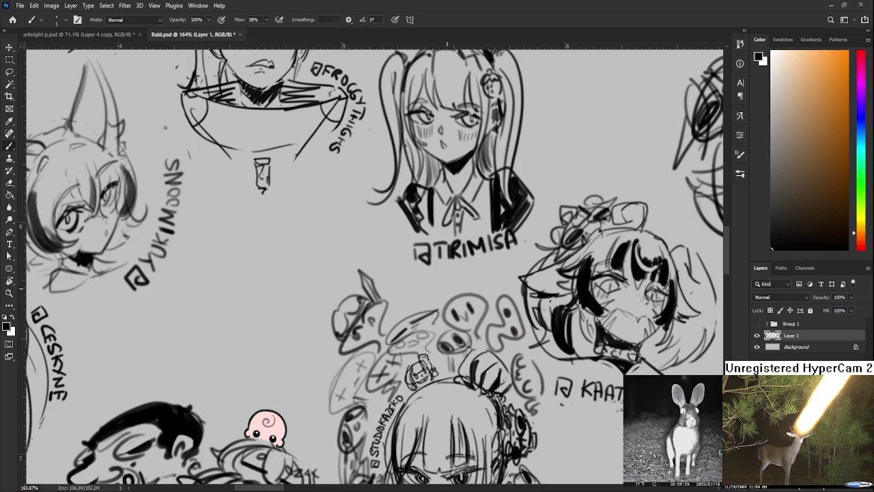
scroll(441, 300, "down", 2)
scroll(441, 300, "down", 2)
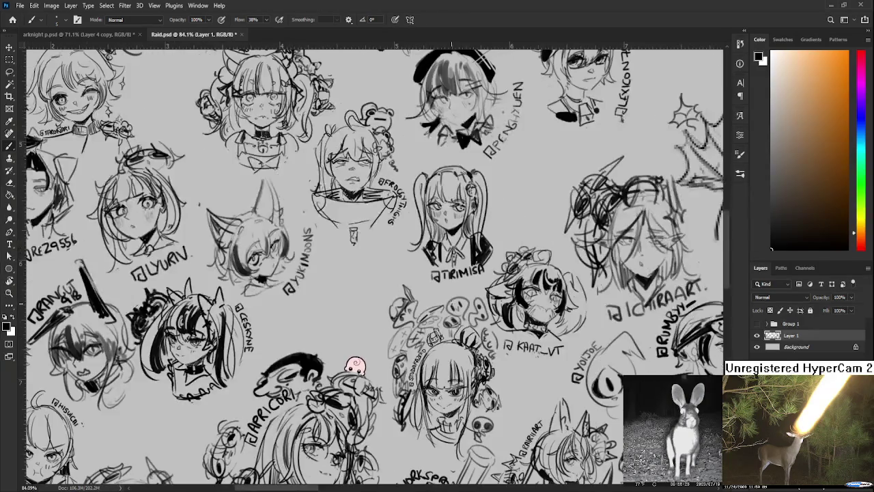
- Zoom around the Raid.psd sheet to review the hatched leaf and black arcs
scroll(442, 301, "down", 2)
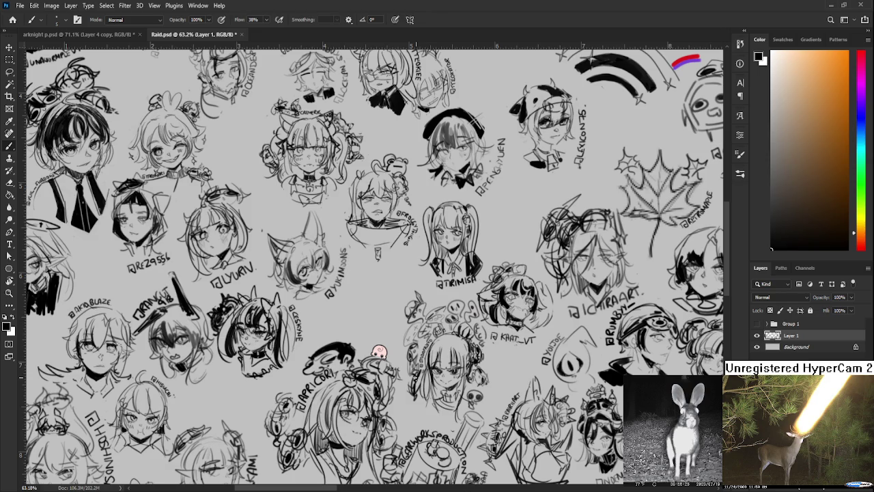
scroll(412, 358, "up", 2)
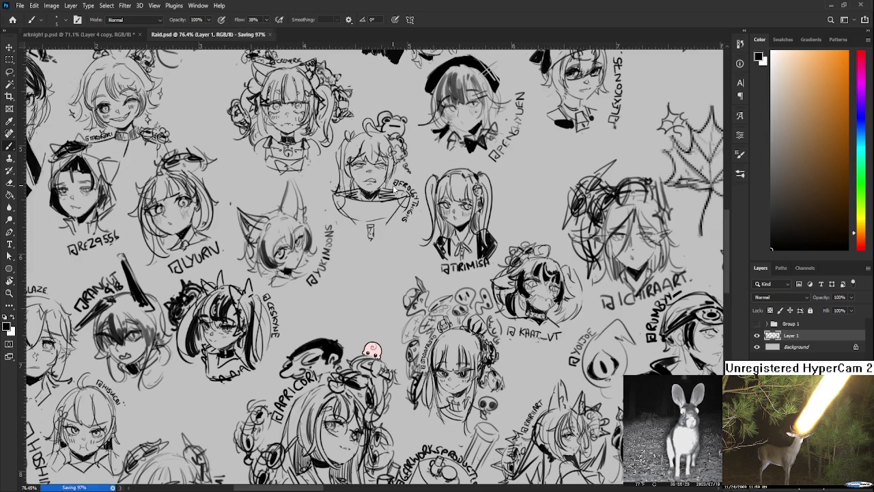
- Close Raid.psd and bring the satchel's right edge into view in arknight p.psd
left_click(241, 34)
scroll(437, 250, "up", 5)
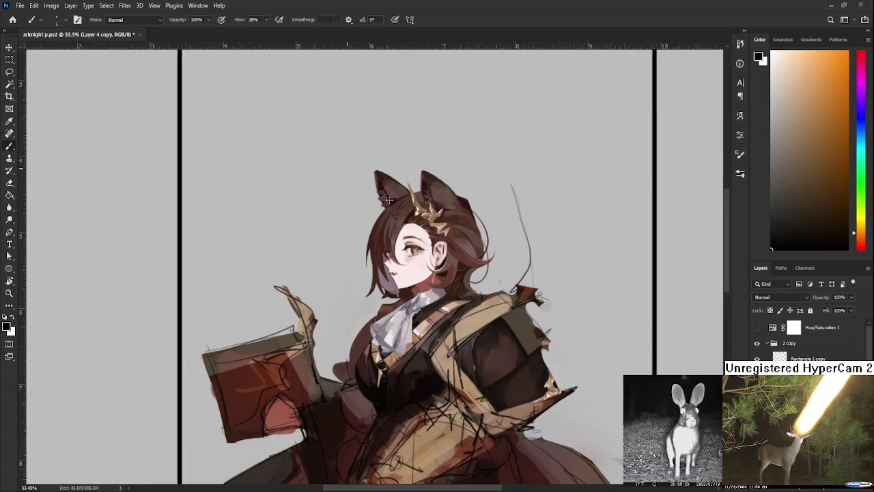
scroll(509, 383, "up", 2)
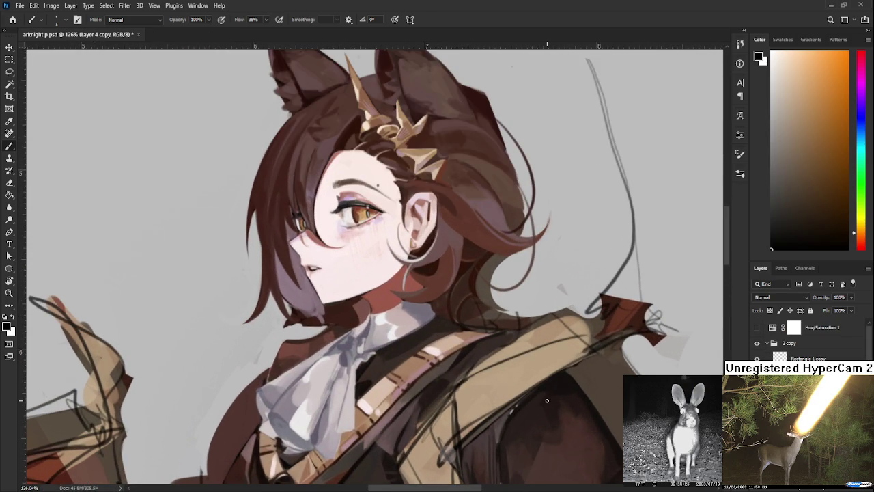
scroll(468, 318, "up", 2)
scroll(474, 328, "down", 1)
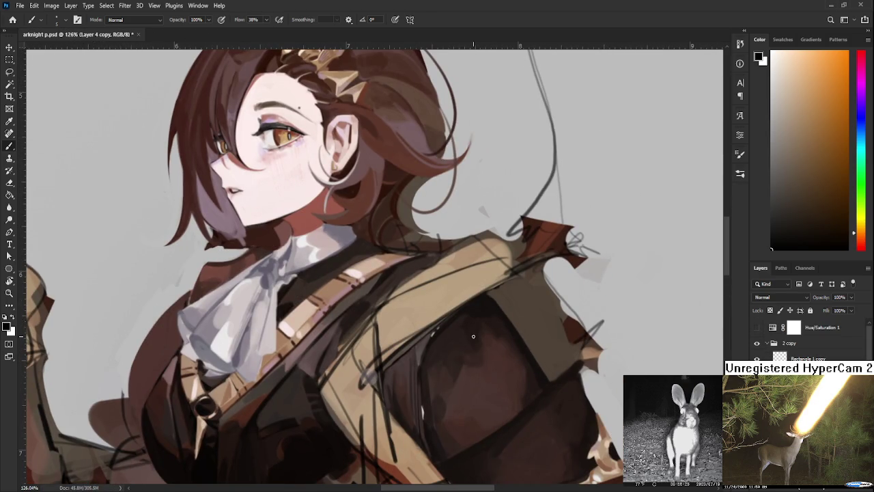
scroll(474, 333, "down", 2)
scroll(473, 332, "down", 2)
scroll(474, 332, "up", 2)
scroll(498, 352, "up", 1)
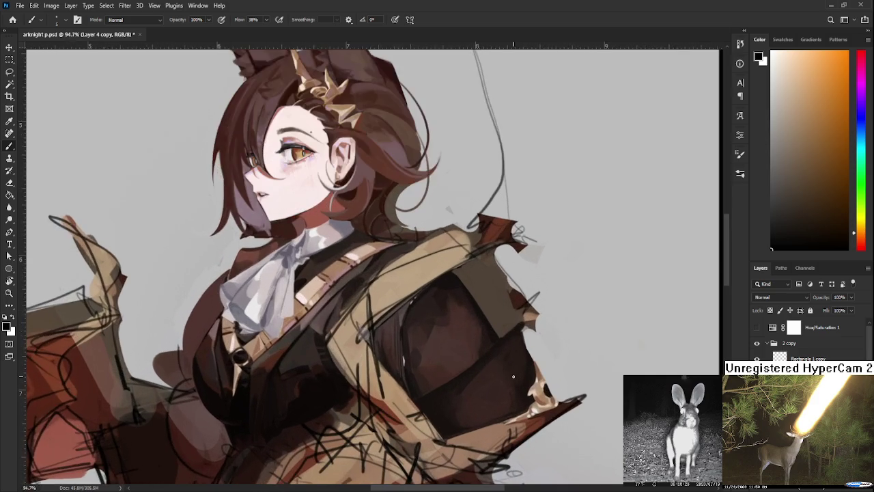
scroll(513, 376, "up", 1)
left_click_drag(513, 376, 428, 335)
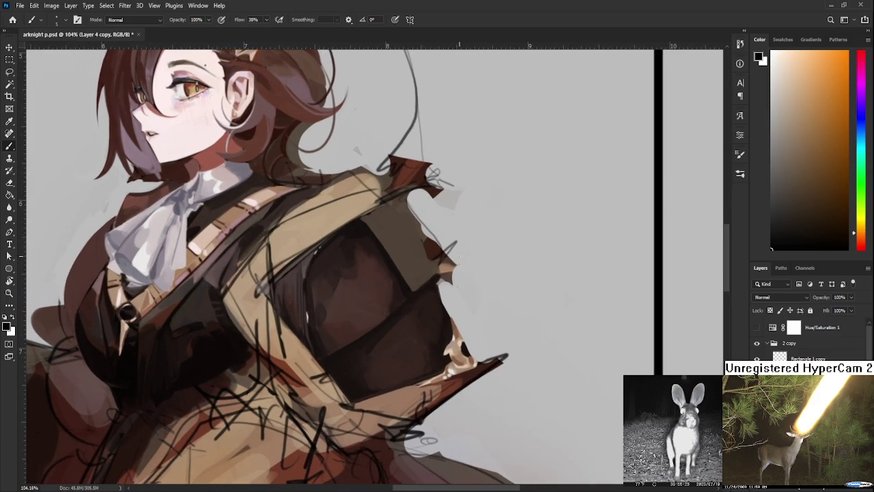
- Sample dark brown tones from the satchel's right edge
left_click(442, 262, "alt")
left_click(418, 248, "alt")
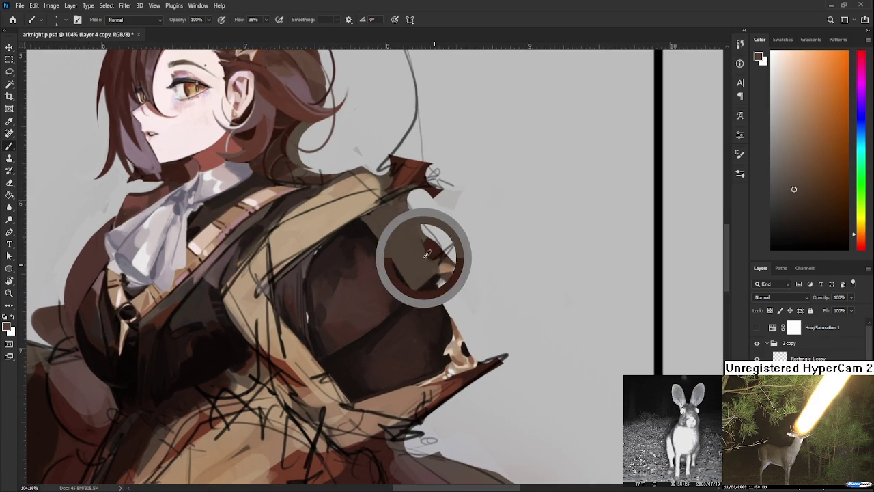
left_click(432, 244, "alt")
left_click(432, 243, "alt")
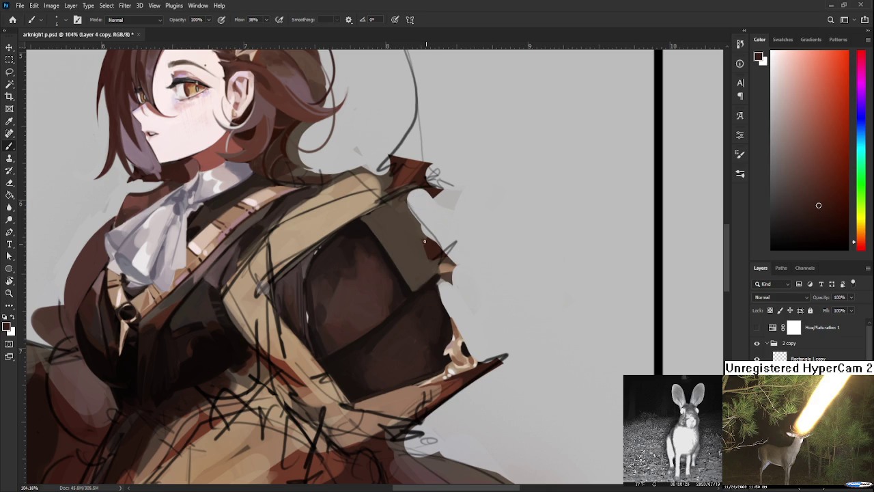
left_click(417, 237, "alt")
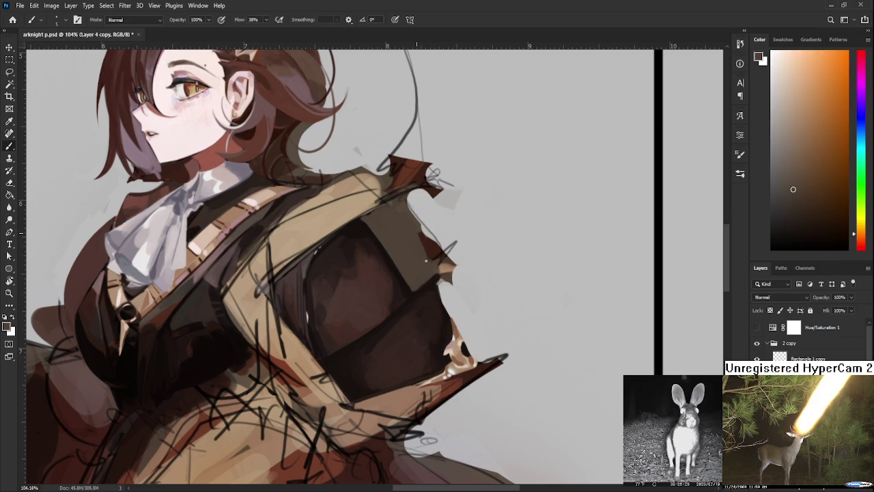
left_click(432, 244, "alt")
left_click(417, 244, "alt")
left_click(431, 248, "alt")
- Sample lighter orange-brown tones from the satchel and jacket edge
left_click(433, 250, "alt")
left_click(417, 233, "alt")
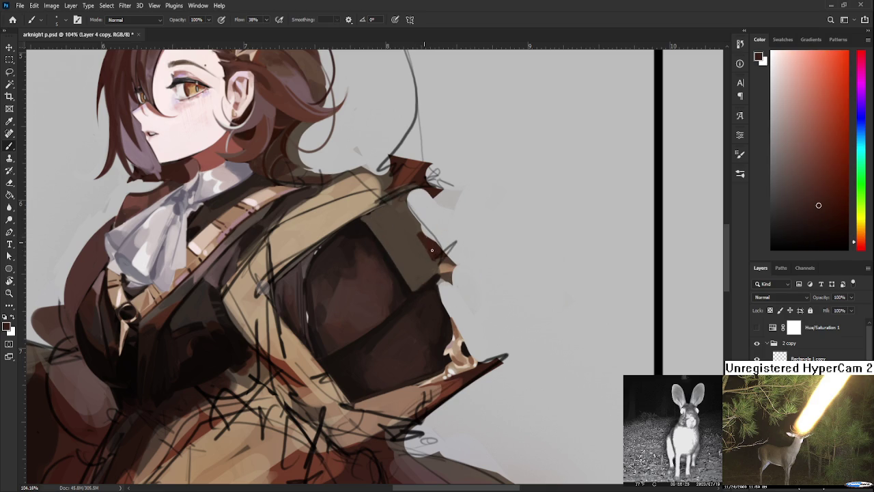
left_click(433, 264, "alt")
left_click(419, 232, "alt")
left_click(429, 248, "alt")
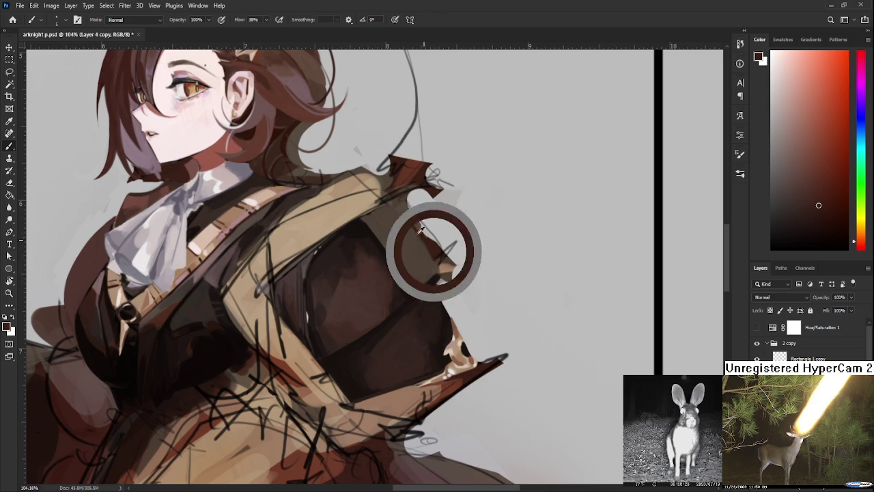
left_click(408, 215, "alt")
left_click(419, 232, "alt")
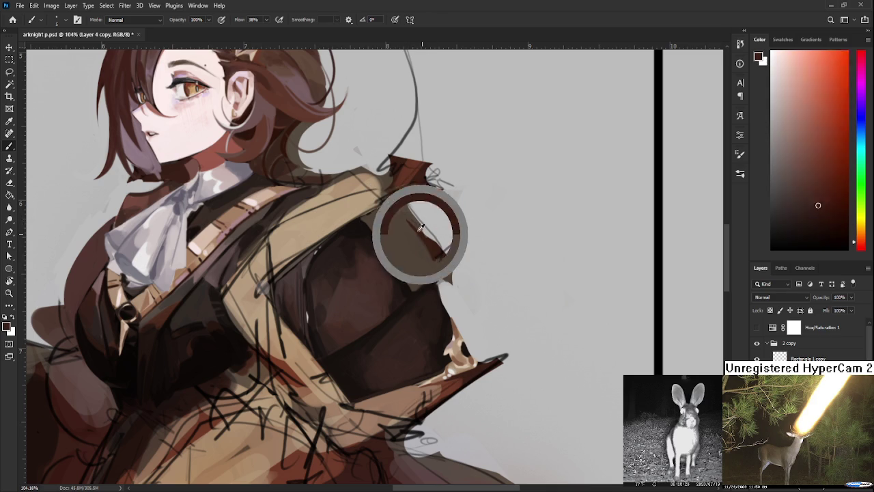
left_click(414, 232, "alt")
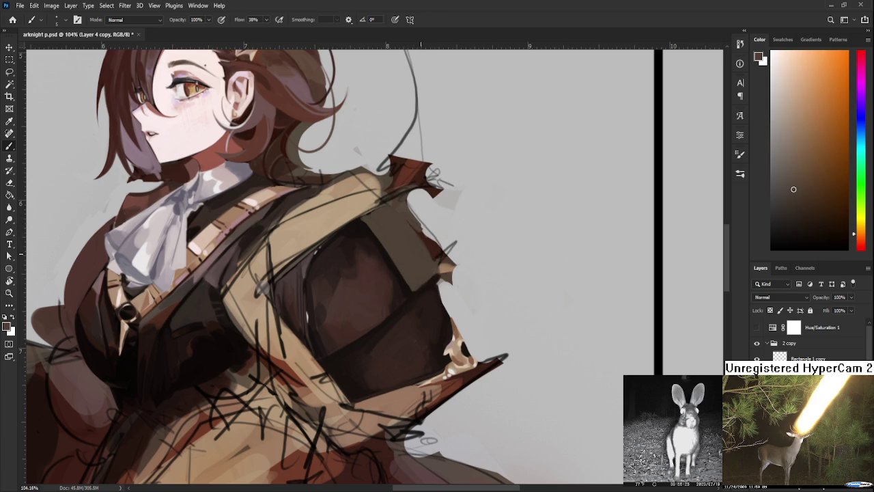
scroll(420, 267, "down", 3)
scroll(435, 267, "up", 3)
scroll(440, 300, "up", 1)
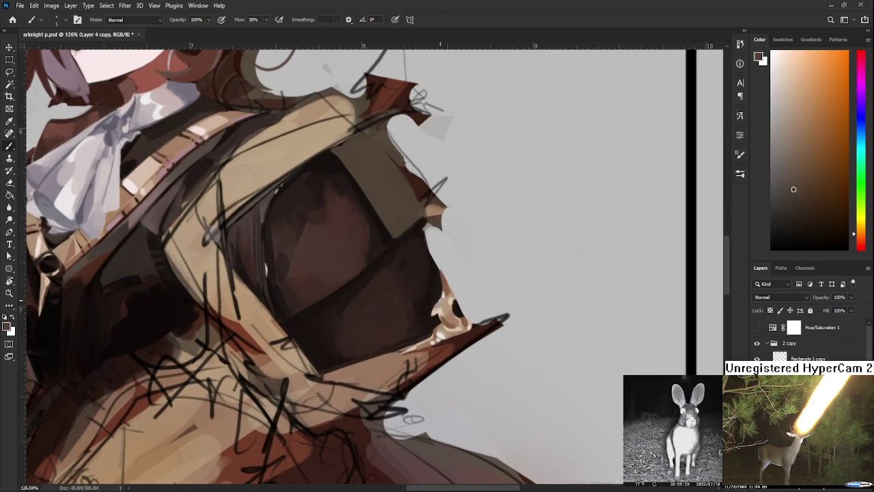
- Pick up pinkish mauve near the cravat and dab it onto the tan ornament
left_click(115, 226, "alt")
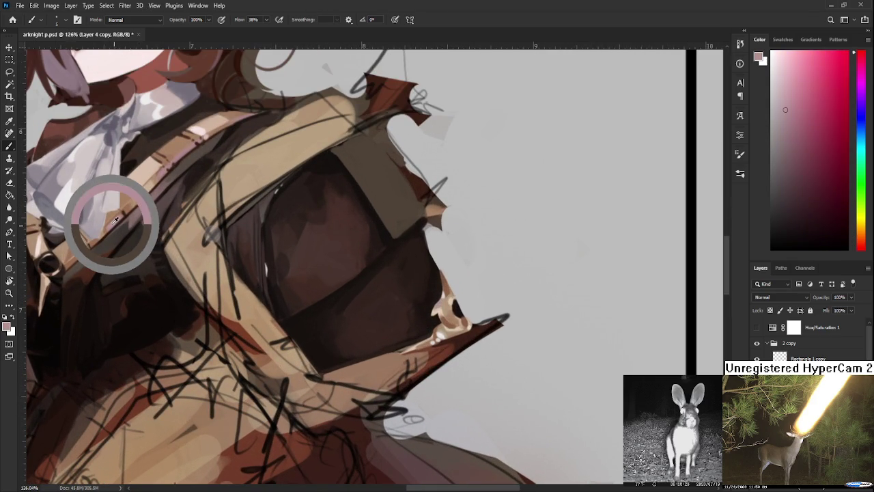
scroll(417, 346, "up", 2)
scroll(408, 343, "up", 1)
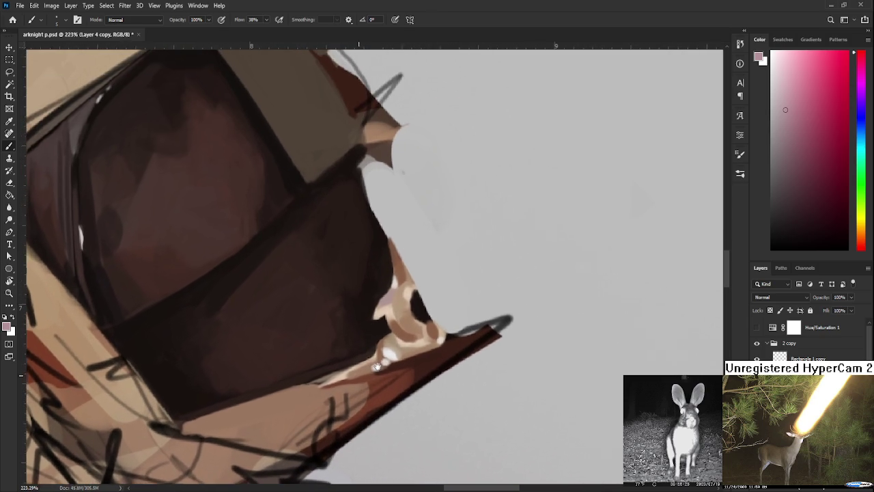
left_click(422, 340)
left_click_drag(388, 314, 390, 303)
left_click(401, 276)
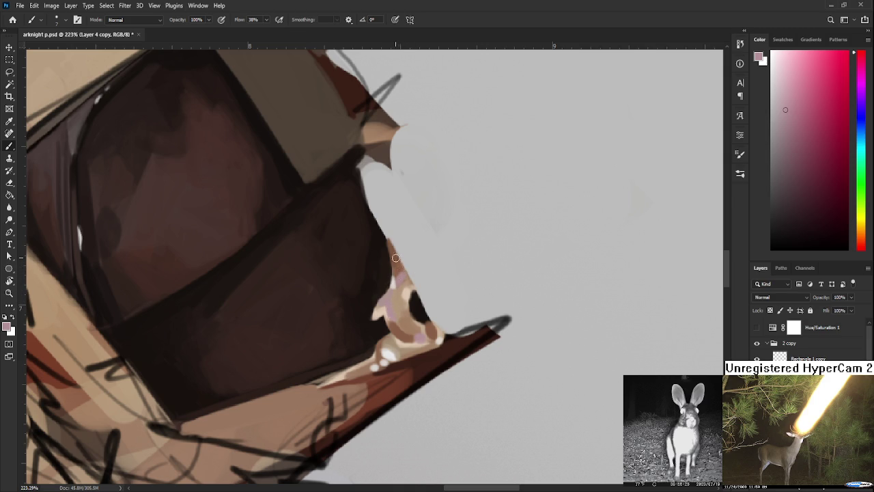
scroll(403, 267, "down", 1)
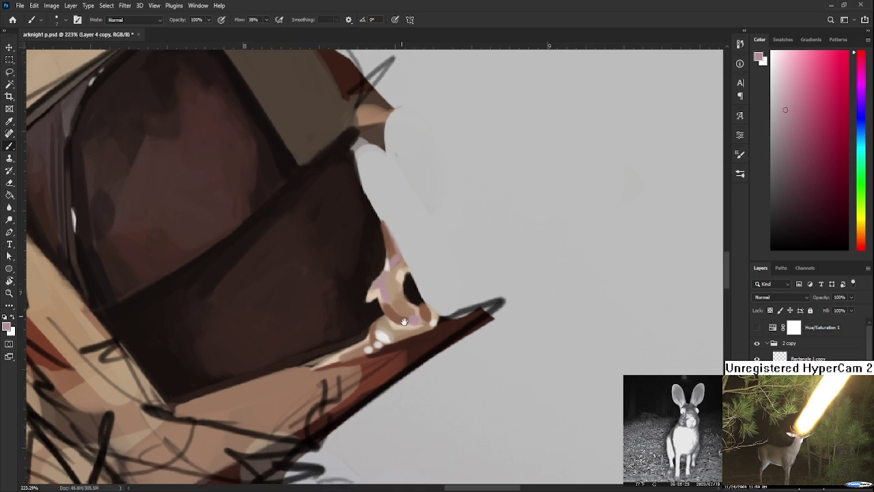
scroll(404, 283, "down", 1)
- Sample several brown tones from the ornament
left_click(403, 294, "alt")
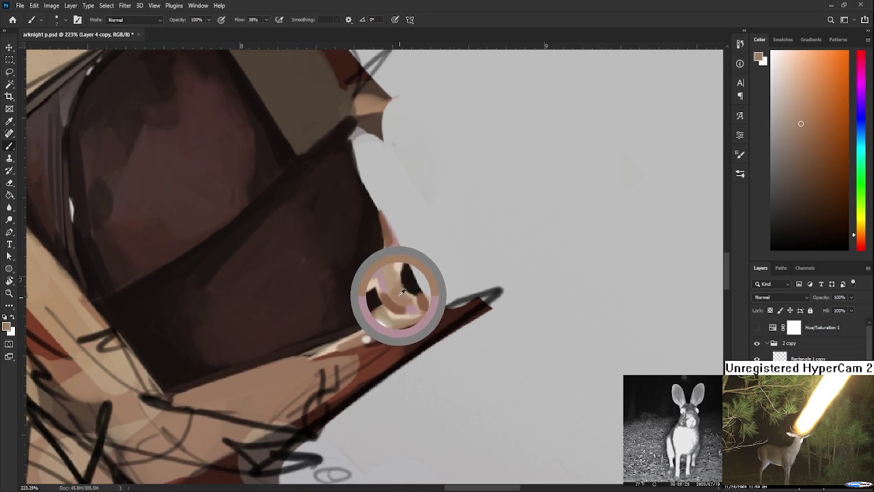
left_click(400, 289, "alt")
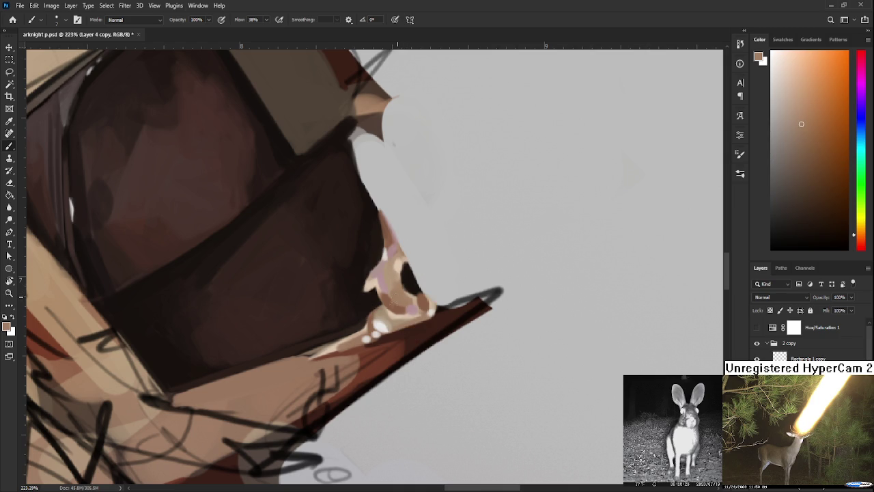
left_click(401, 295, "alt")
left_click(396, 283, "alt")
scroll(349, 167, "down", 1, "alt")
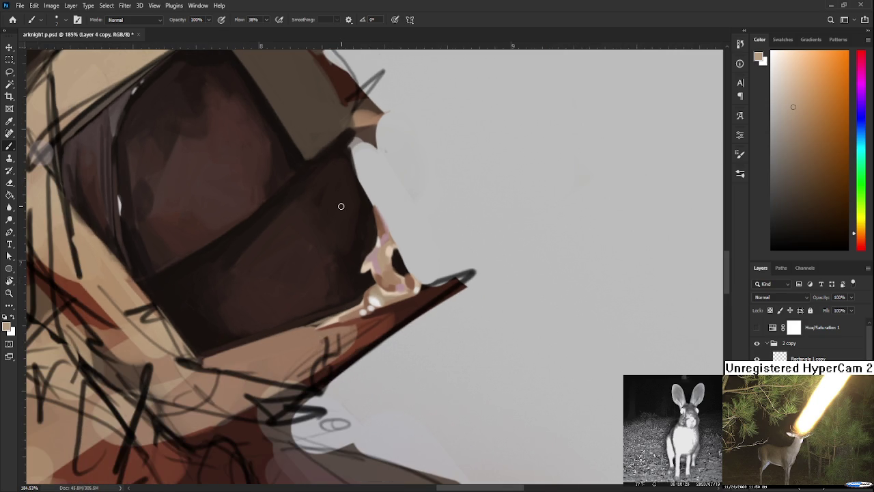
scroll(341, 205, "down", 3, "alt")
scroll(343, 217, "down", 2, "alt")
scroll(343, 217, "up", 2, "alt")
scroll(344, 220, "up", 2, "alt")
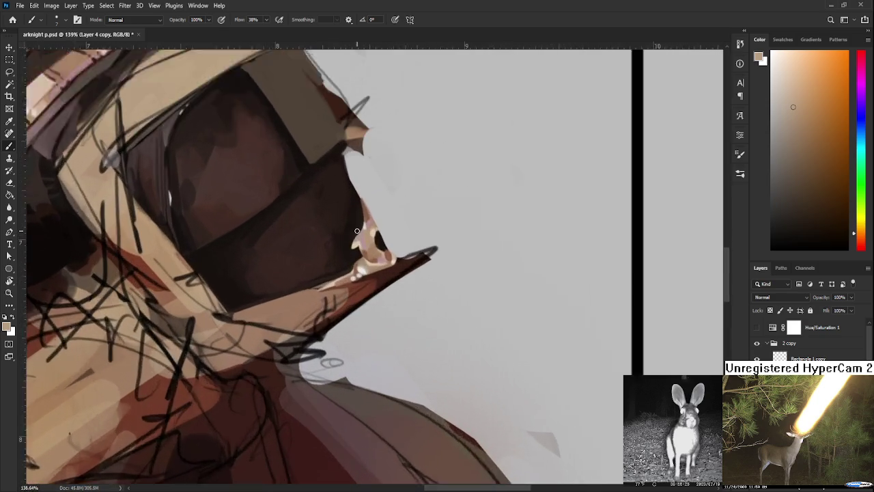
scroll(349, 226, "up", 2, "alt")
scroll(361, 232, "up", 1, "alt")
left_click(380, 246, "alt")
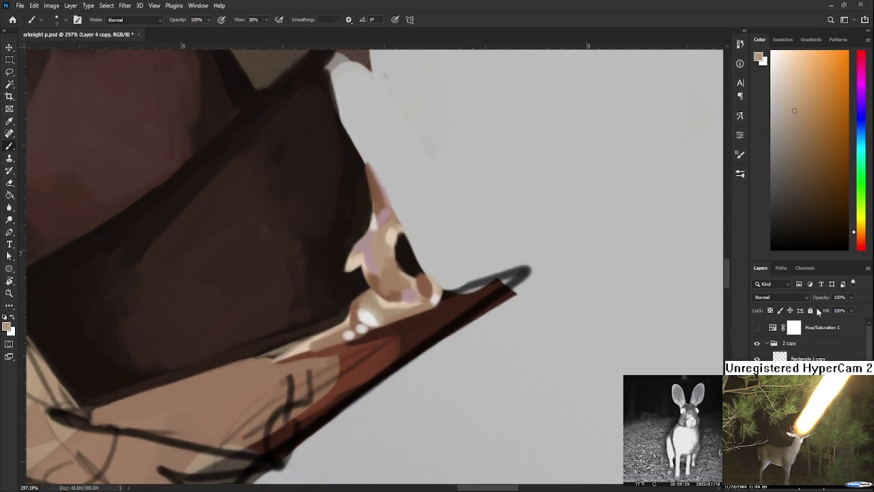
- Set a dark red in the Color panel and shade inside the ornament's hole
left_click_drag(861, 232, 860, 246)
left_click(832, 194)
left_click_drag(399, 239, 408, 276)
mouse_move(397, 235)
left_mouse_down()
mouse_move(403, 266)
mouse_move(361, 300)
mouse_move(386, 320)
left_mouse_up()
left_click_drag(356, 288, 364, 349)
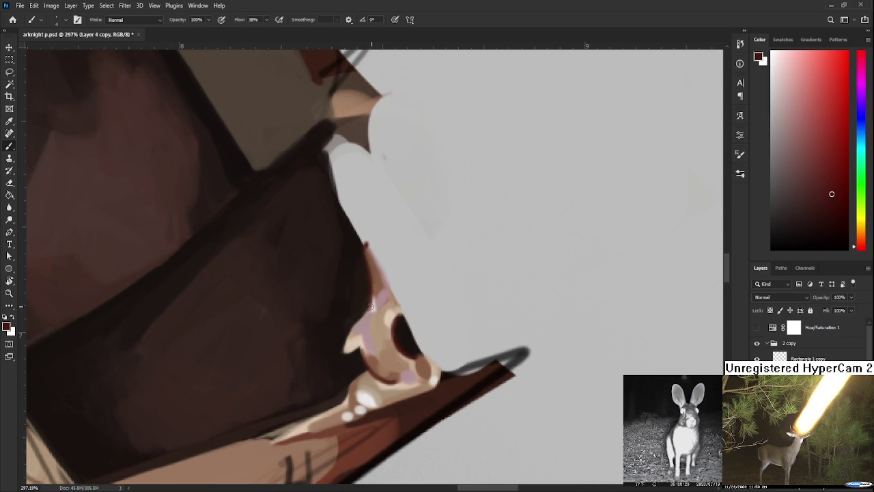
left_click_drag(403, 341, 388, 277)
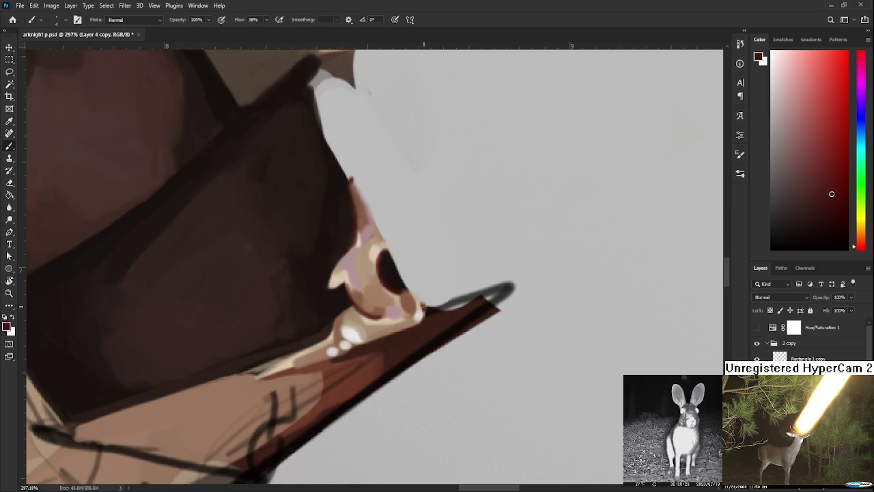
scroll(410, 277, "down", 3)
scroll(410, 277, "down", 3)
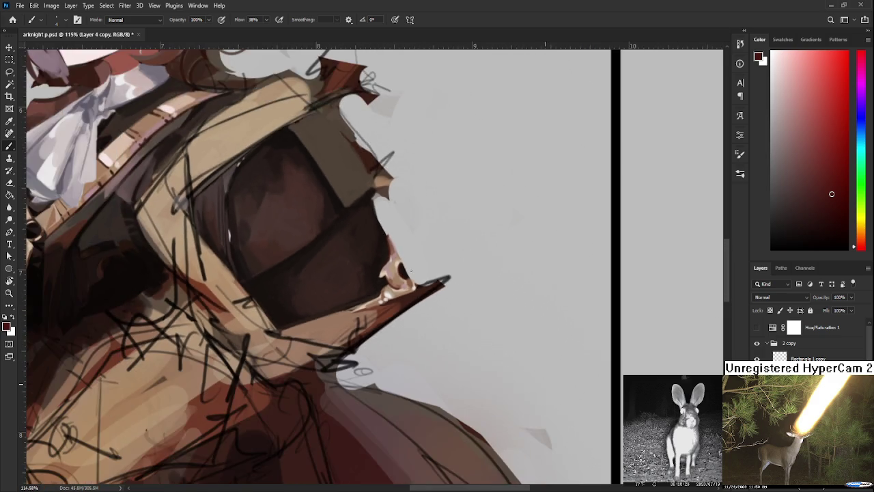
- Save the arknight p.psd painting
scroll(412, 275, "down", 3)
scroll(413, 274, "down", 2)
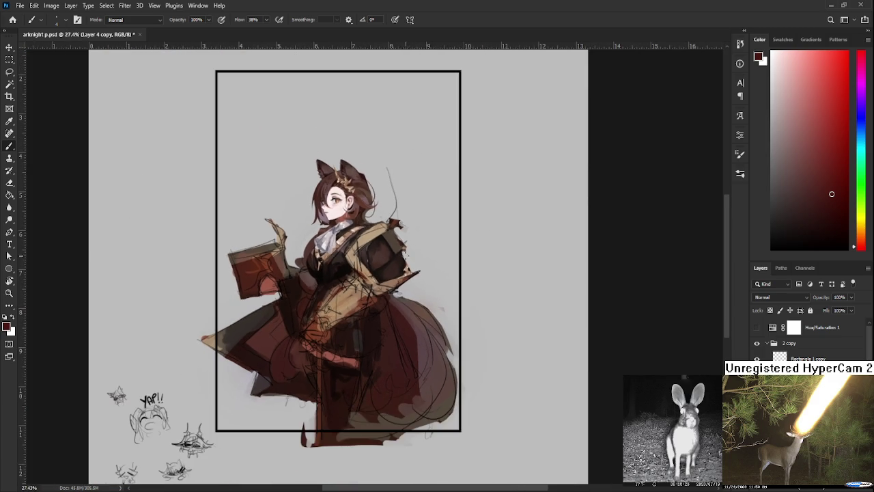
scroll(407, 258, "up", 3)
scroll(382, 259, "up", 3)
key("ctrl+s")
scroll(367, 260, "down", 1)
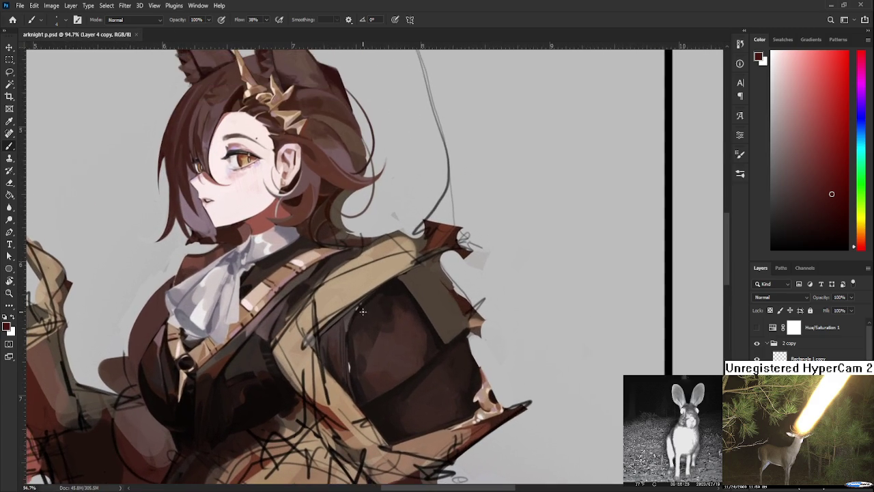
scroll(359, 294, "down", 1)
- Lighten the tan chest strap and add dark brown marks along its edge
left_click(331, 295, "alt")
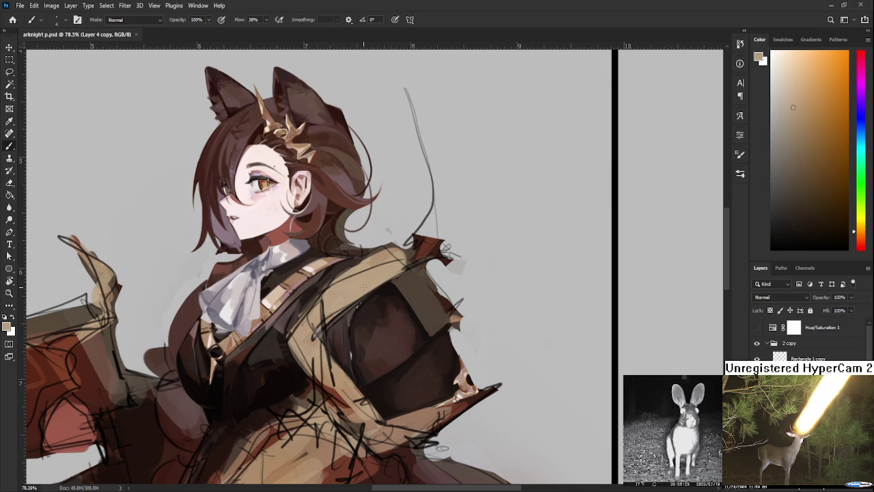
left_click(319, 332, "alt")
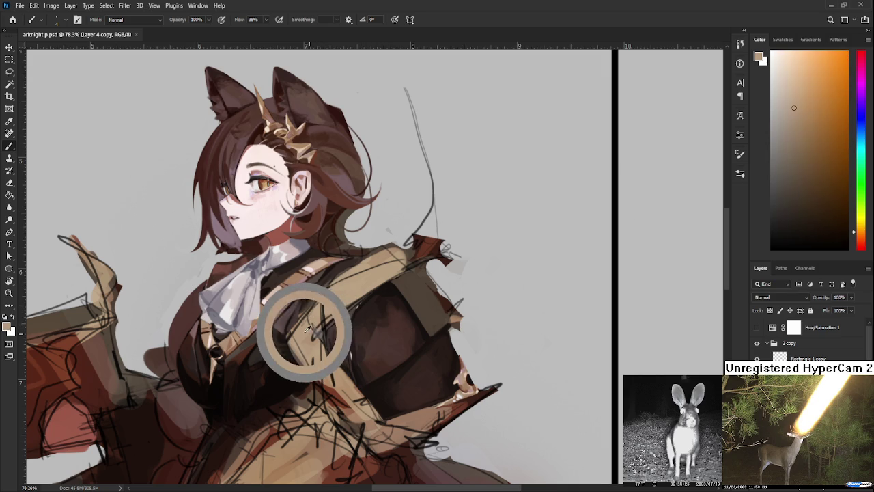
left_click_drag(319, 310, 304, 344)
left_click(328, 307, "alt")
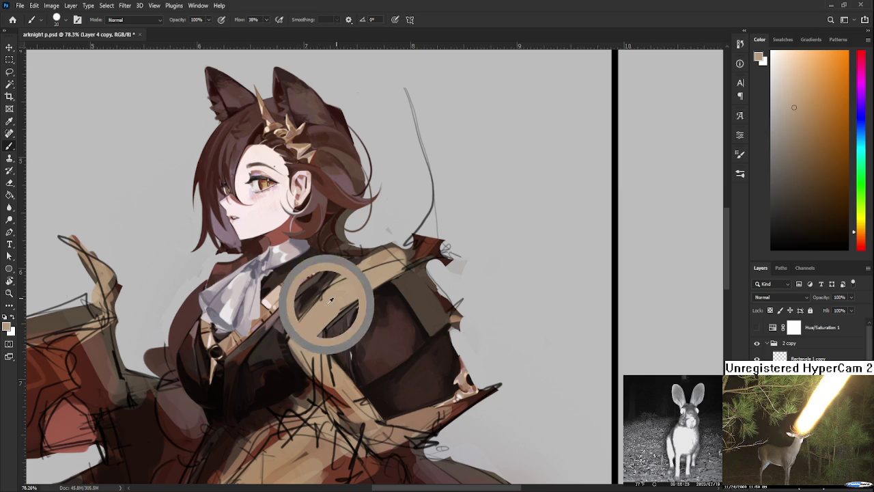
left_click(352, 265, "alt")
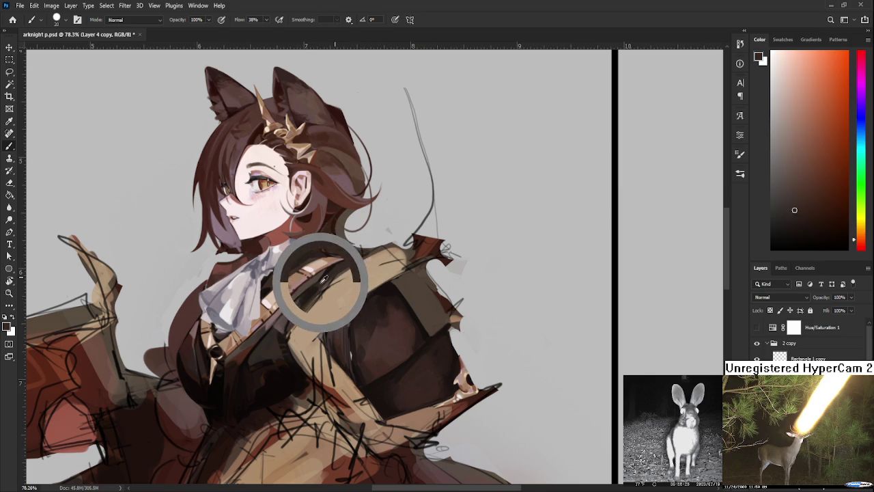
left_click_drag(323, 287, 391, 255)
- Paint light tan over the strap, extending it up behind the girl's shoulder
left_click(379, 262, "alt")
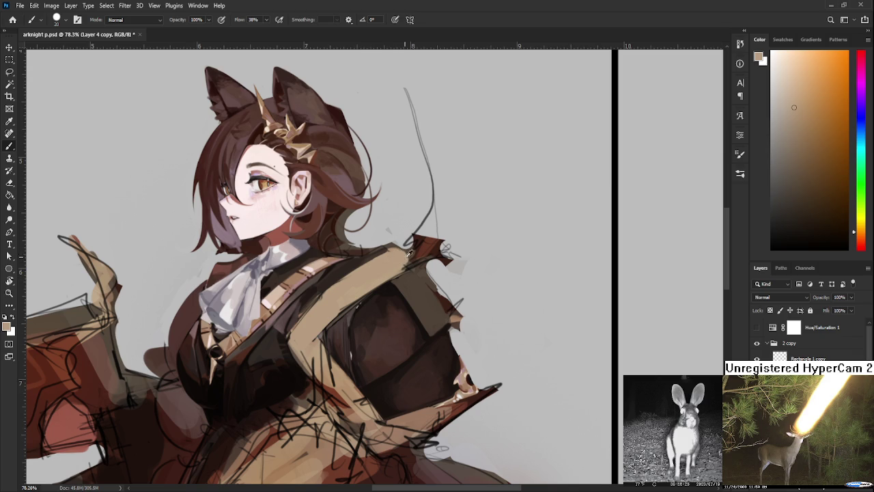
left_click(390, 287, "alt")
mouse_move(404, 274)
left_mouse_down()
mouse_move(359, 305)
mouse_move(335, 307)
mouse_move(359, 289)
left_mouse_up()
left_click(362, 281, "alt")
mouse_move(339, 319)
left_mouse_down()
mouse_move(372, 307)
mouse_move(357, 243)
left_mouse_up()
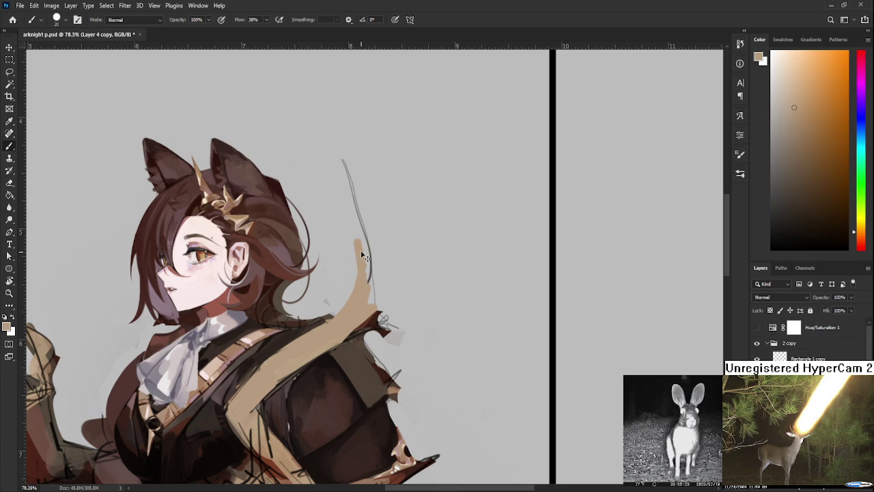
- Undo the last tan strokes and repaint tan over the dark strap
key("ctrl+z")
key("ctrl+z")
key("ctrl+shift+z")
key("ctrl+z")
mouse_move(362, 300)
left_mouse_down()
mouse_move(350, 319)
mouse_move(358, 335)
mouse_move(366, 294)
mouse_move(368, 313)
mouse_move(362, 233)
mouse_move(335, 151)
left_mouse_up()
- Widen the tan horn's right edge, then trim it back slightly
key("e")
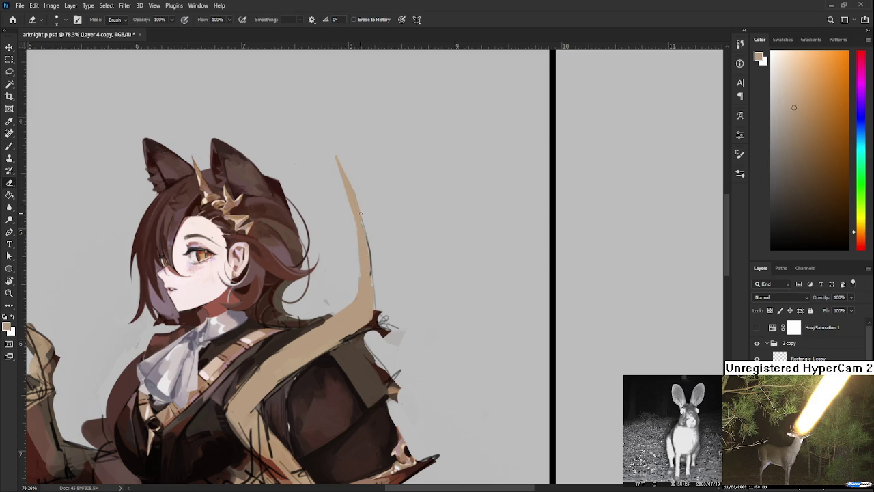
key("b")
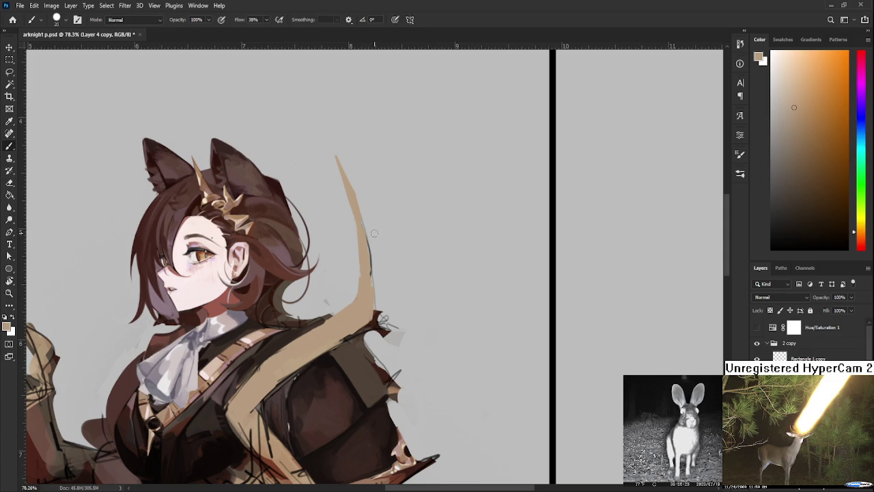
left_click_drag(361, 222, 382, 287)
key("e")
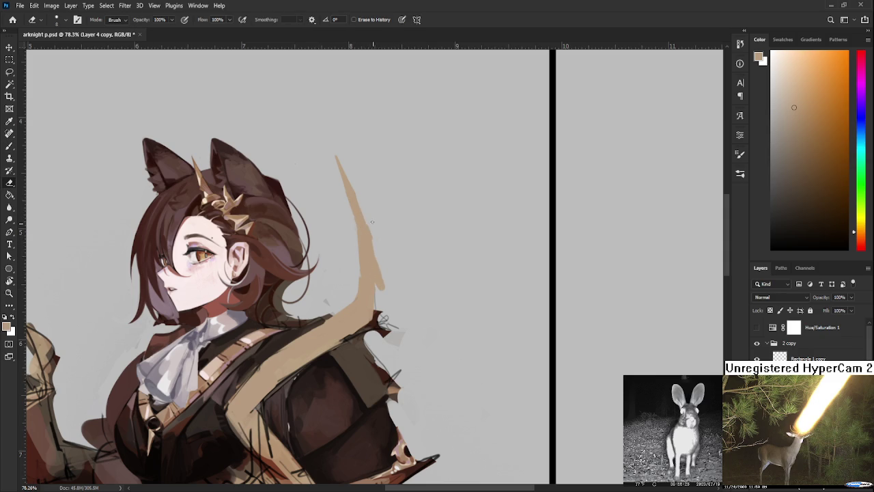
left_click_drag(373, 254, 381, 277)
key("b")
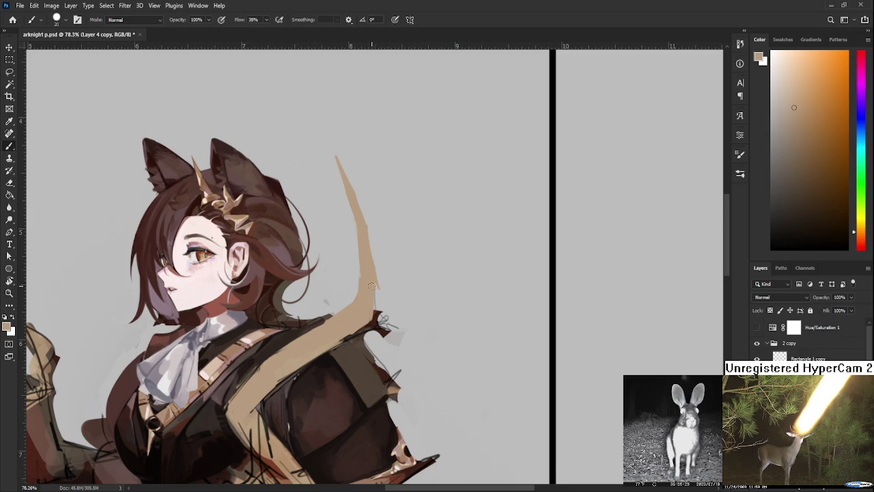
- Erase stray sketch marks around the horn's base with a larger eraser
key("e")
key("bracketright")
mouse_move(386, 312)
left_mouse_down()
mouse_move(372, 338)
mouse_move(380, 292)
mouse_move(384, 326)
left_mouse_up()
mouse_move(376, 251)
left_mouse_down()
mouse_move(386, 334)
mouse_move(394, 343)
mouse_move(402, 330)
mouse_move(359, 333)
mouse_move(376, 320)
mouse_move(357, 336)
left_mouse_up()
scroll(376, 326, "down", 2)
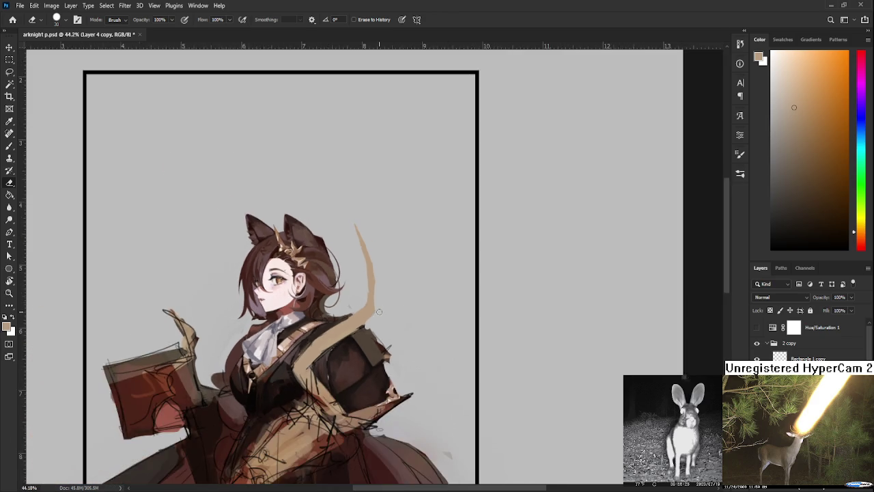
scroll(379, 312, "down", 2)
scroll(383, 301, "up", 1)
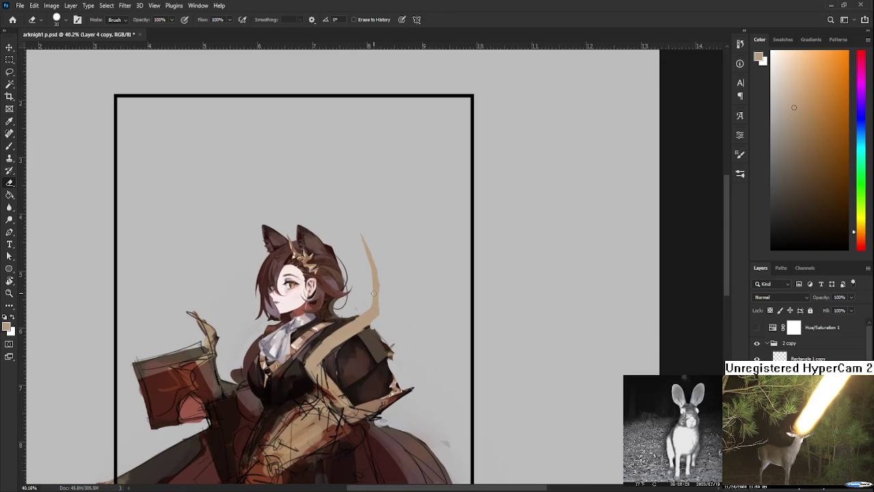
- Trim the tan horn's right edge, keeping its top intact
mouse_move(368, 238)
left_mouse_down()
mouse_move(383, 276)
mouse_move(373, 268)
left_mouse_up()
key("ctrl+z")
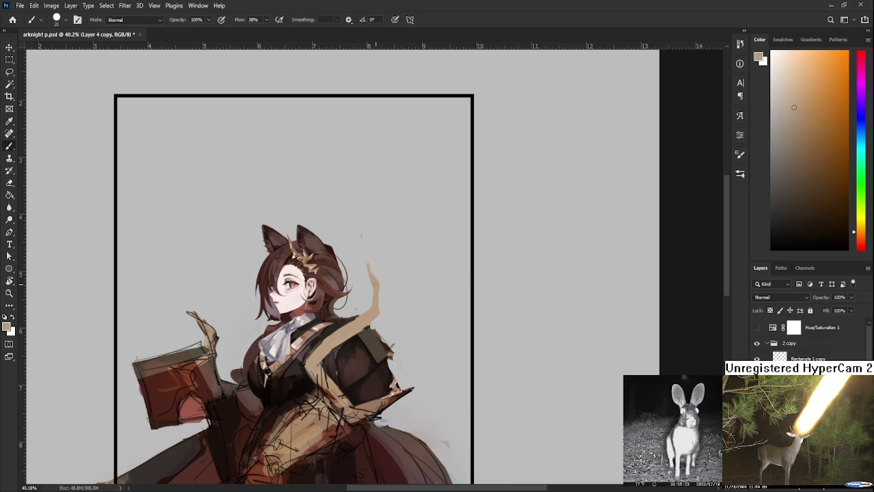
key("ctrl+z")
mouse_move(385, 275)
left_mouse_down()
mouse_move(377, 316)
mouse_move(372, 303)
left_mouse_up()
- Slim the horn's right edge into a thinner, tapering curve
key("b")
key("e")
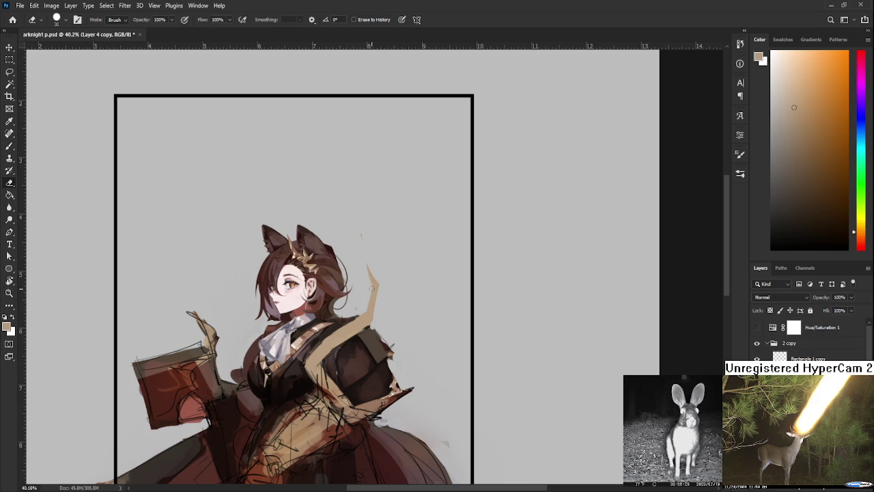
key("b")
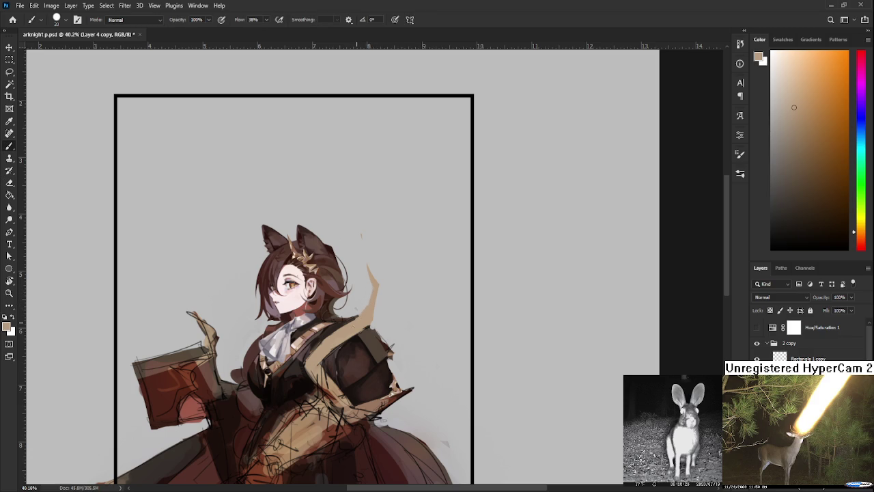
key("e")
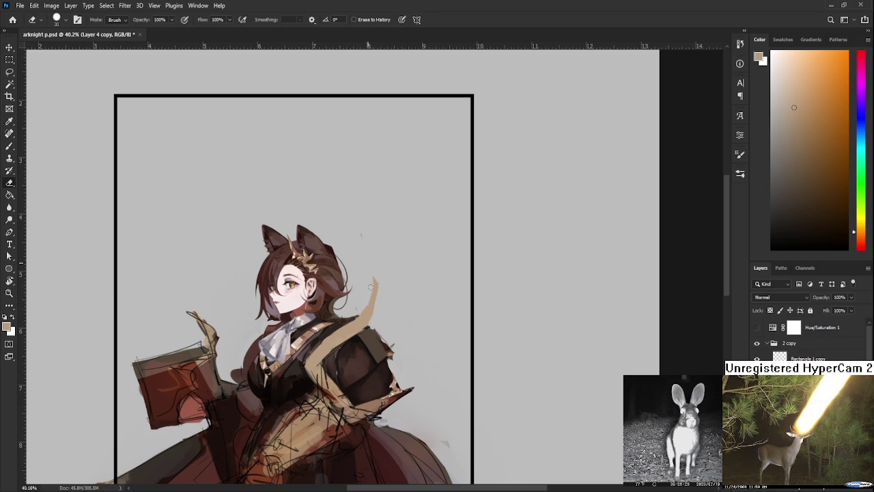
key("b")
key("e")
left_click_drag(378, 271, 382, 287)
- Sample a light brown from the crown for the strap paint
scroll(387, 303, "down", 1)
scroll(398, 265, "down", 2)
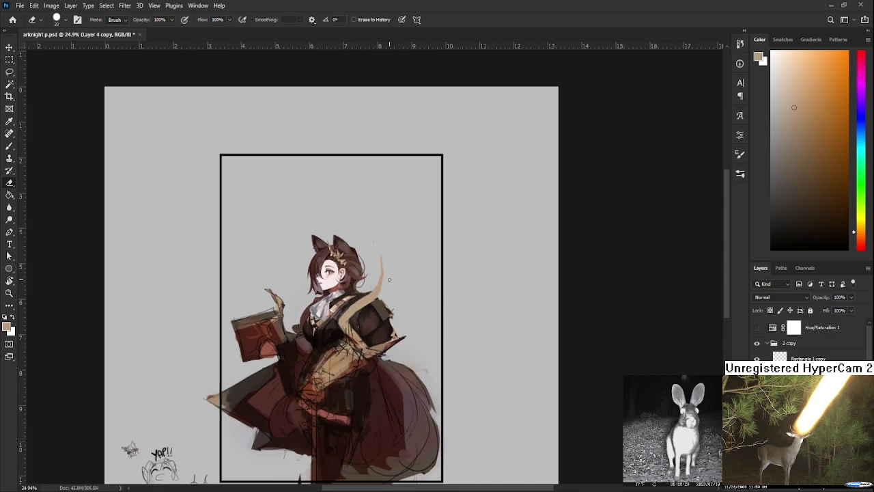
scroll(390, 274, "up", 1)
scroll(392, 283, "up", 1)
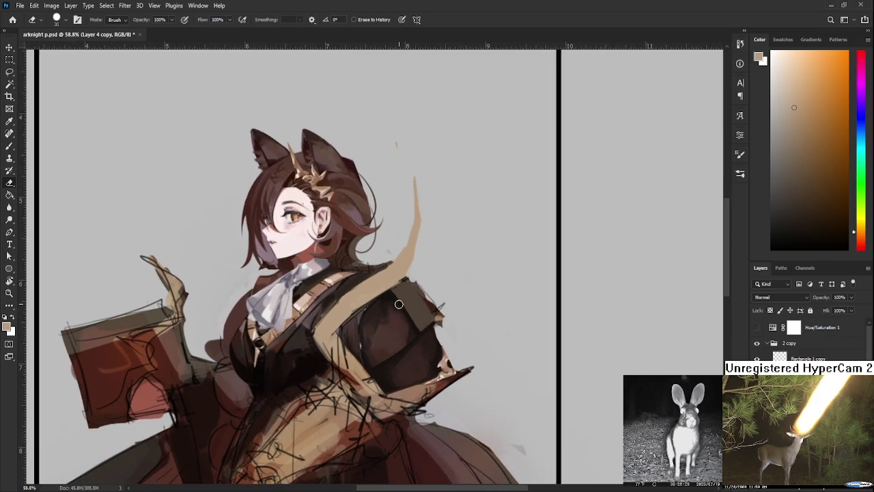
scroll(397, 298, "up", 1)
key("b")
left_click(297, 176, "alt")
left_click_drag(298, 176, 353, 171)
scroll(320, 181, "up", 1)
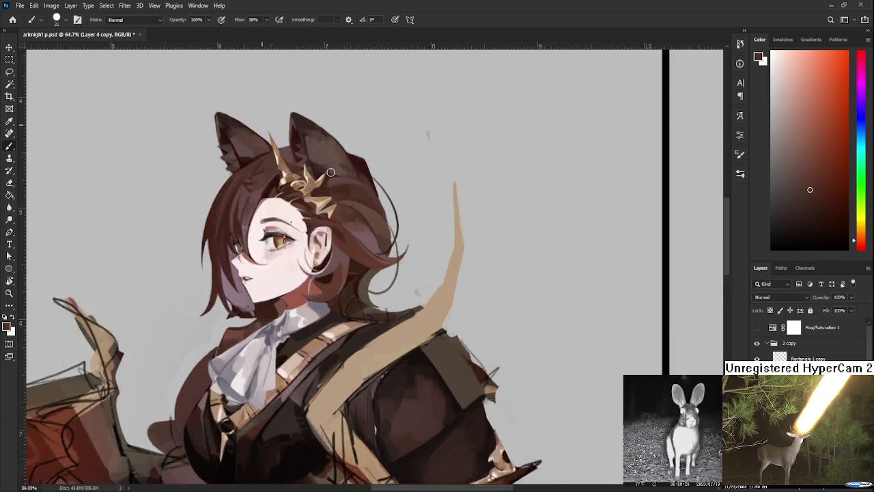
scroll(273, 184, "up", 1)
scroll(239, 190, "up", 1)
left_click(231, 191, "alt")
- Paint the chest strap with light brown and a lighter tan
scroll(231, 192, "down", 2)
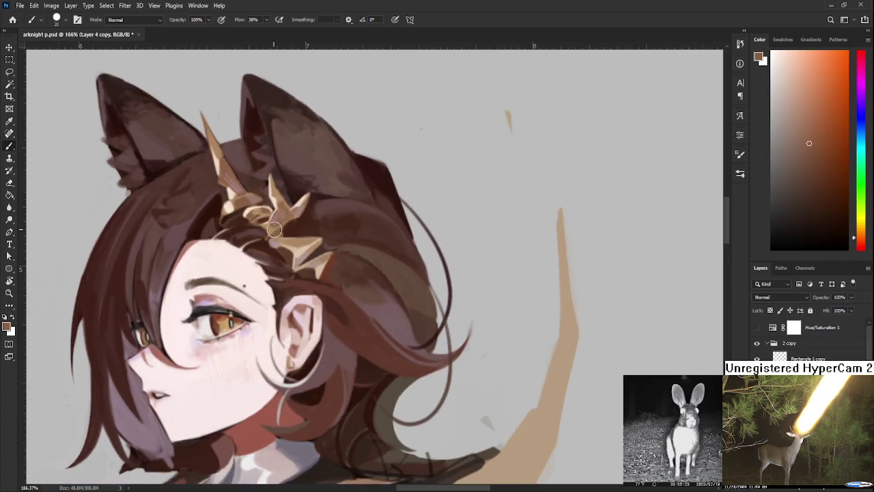
scroll(294, 246, "down", 2)
scroll(360, 303, "up", 1)
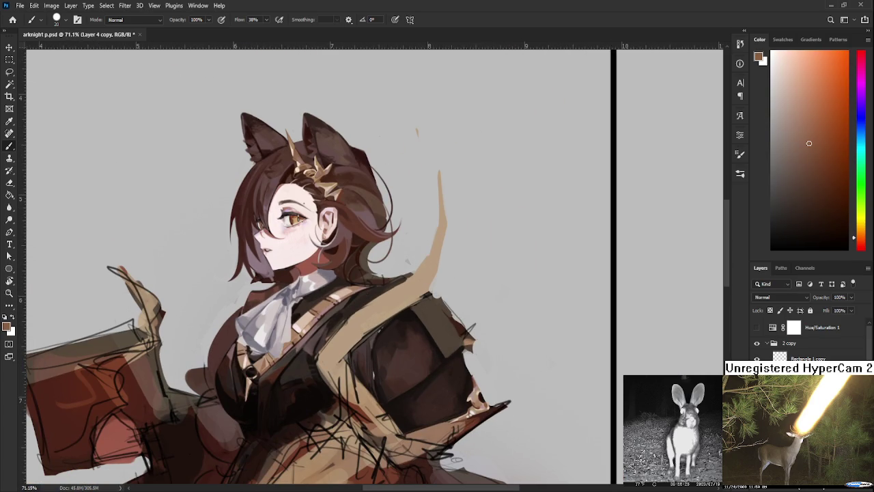
mouse_move(386, 318)
left_mouse_down()
mouse_move(345, 341)
mouse_move(383, 319)
left_mouse_up()
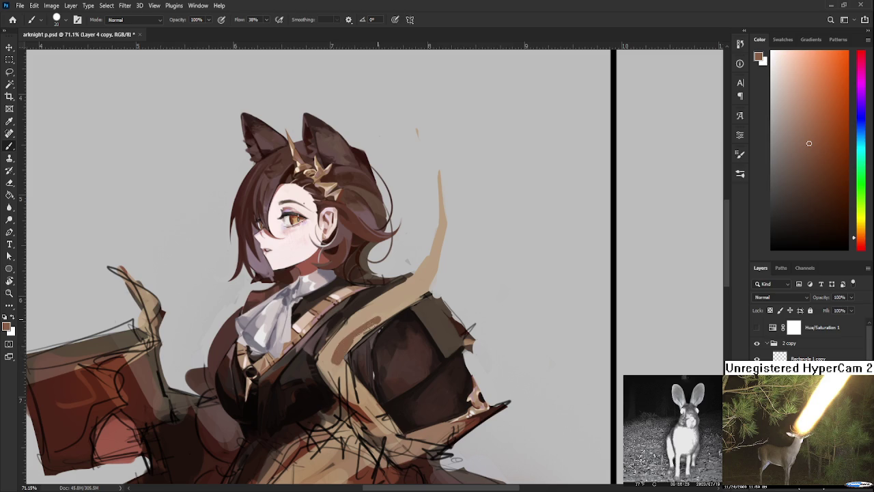
left_click(363, 318, "alt")
mouse_move(341, 341)
left_mouse_down()
mouse_move(407, 294)
mouse_move(400, 286)
left_mouse_up()
left_click(362, 325, "alt")
scroll(405, 264, "up", 2)
- Sample darker brown and warm tan shades from the artwork
left_click(451, 292, "alt")
scroll(451, 291, "down", 1)
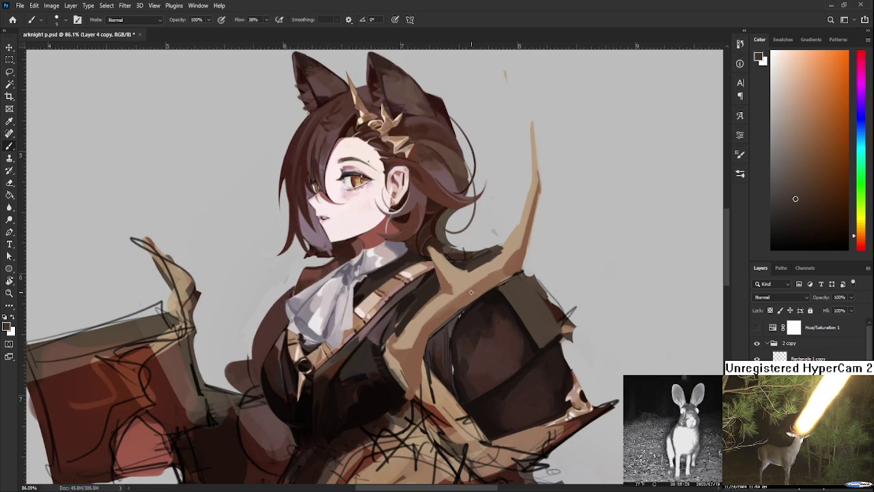
scroll(391, 299, "down", 3)
scroll(391, 300, "up", 1)
scroll(396, 304, "up", 1)
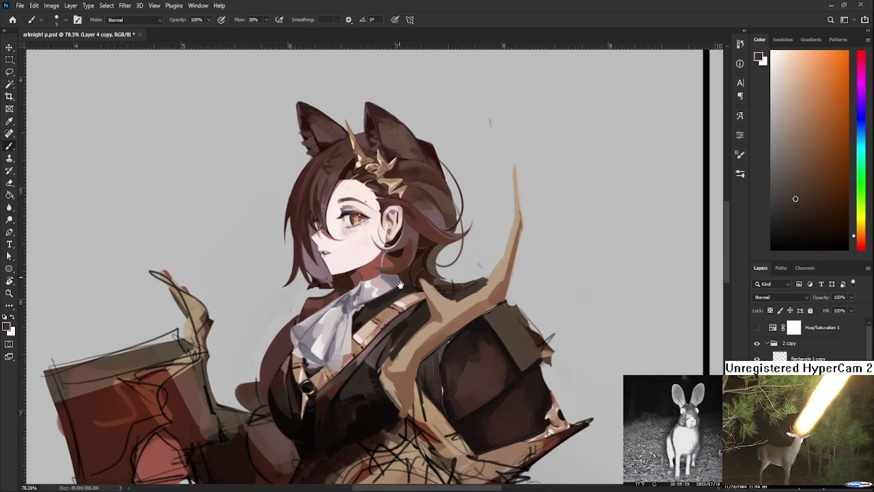
scroll(401, 307, "up", 1)
left_click(433, 333, "alt")
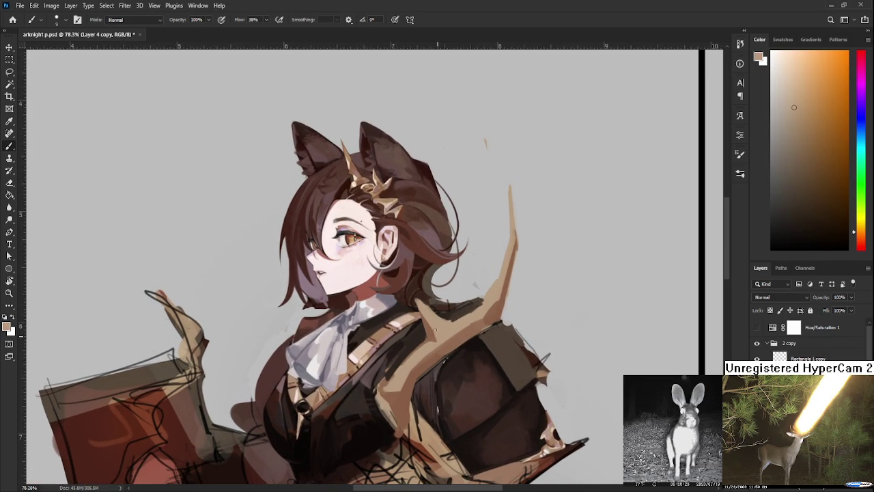
left_click(437, 335, "alt")
left_click(440, 344, "alt")
scroll(376, 341, "down", 1)
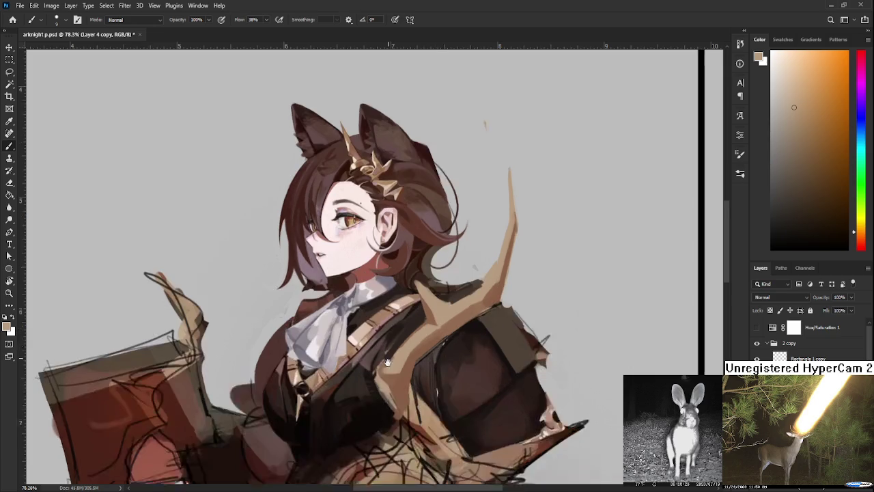
scroll(383, 334, "down", 2)
scroll(390, 326, "down", 1)
- Sample across the chest until the strap's light tan is chosen
left_click(369, 321, "alt")
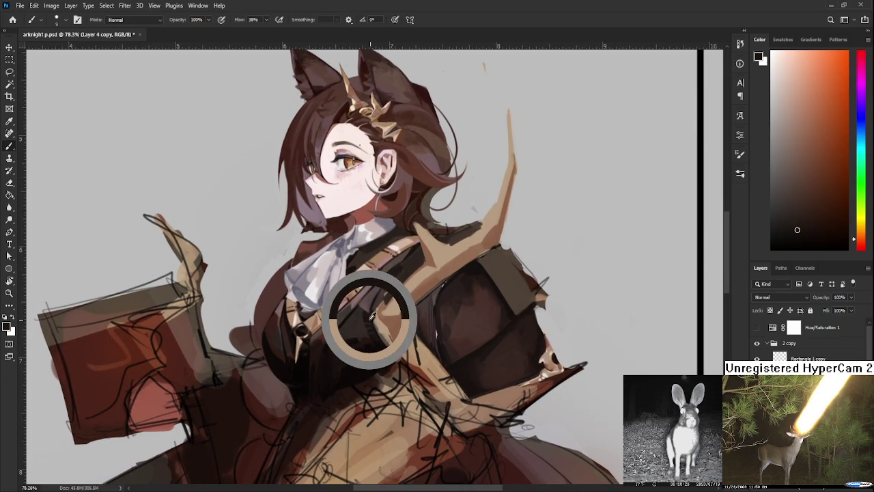
left_click(381, 345, "alt")
left_click(374, 335, "alt")
left_click(367, 322, "alt")
left_click(386, 295, "alt")
left_click(386, 299, "alt")
left_click(381, 311, "alt")
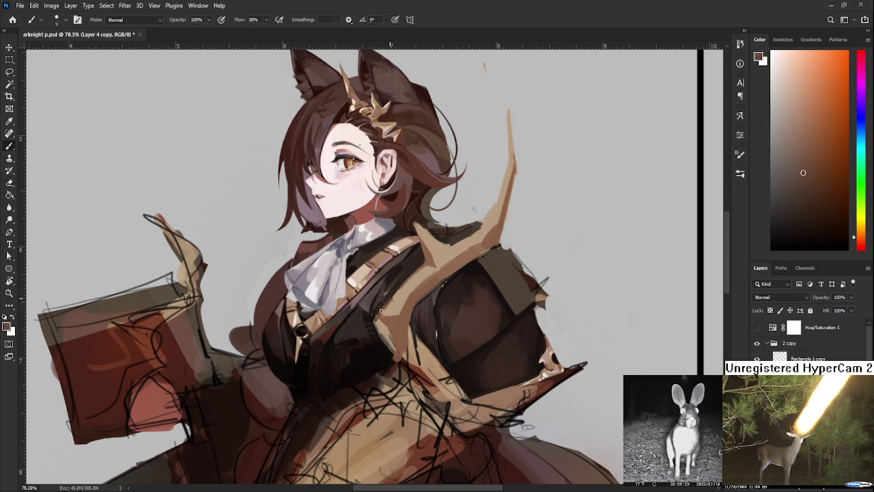
left_click(388, 300, "alt")
left_click(381, 343, "alt")
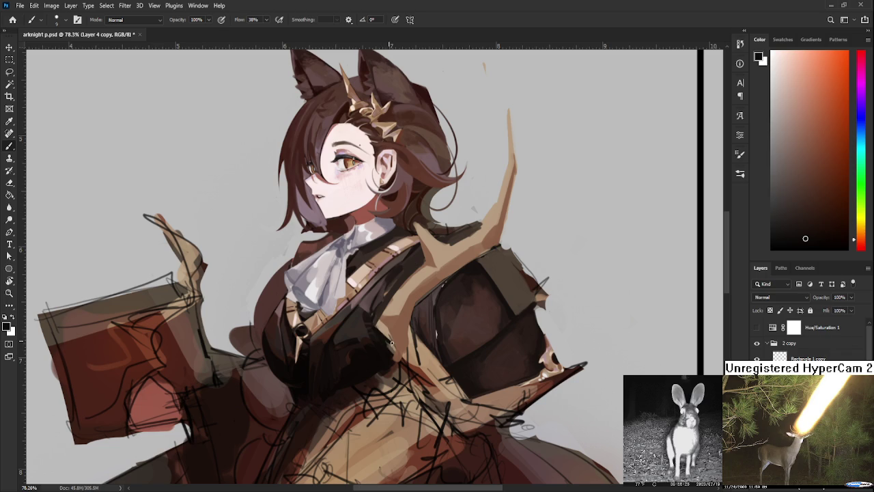
left_click(371, 324, "alt")
left_click(395, 338, "alt")
left_click(393, 330, "alt")
left_click(392, 334, "alt")
left_click(388, 332, "alt")
left_click(388, 333, "alt")
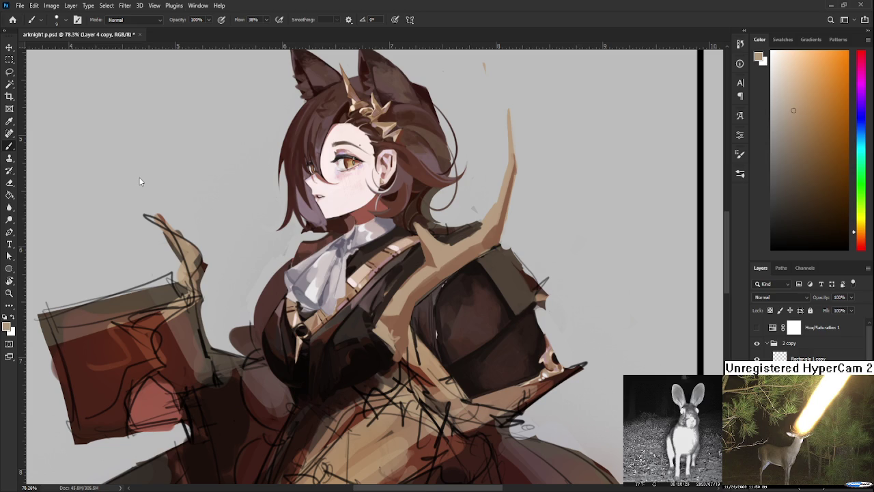
left_click(387, 327, "alt")
left_click(399, 344, "alt")
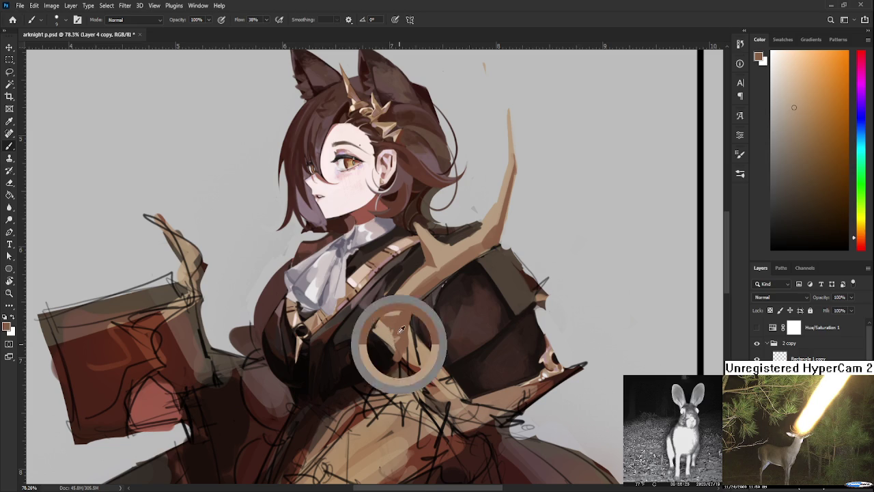
left_click(400, 333, "alt")
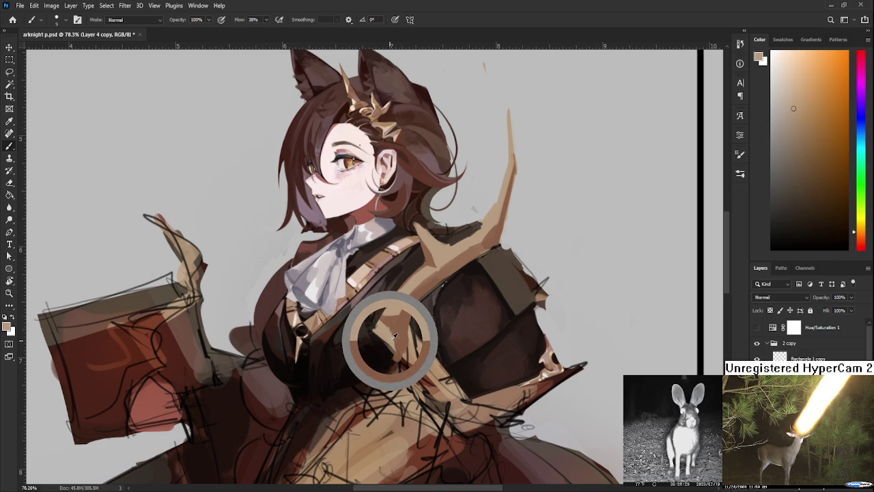